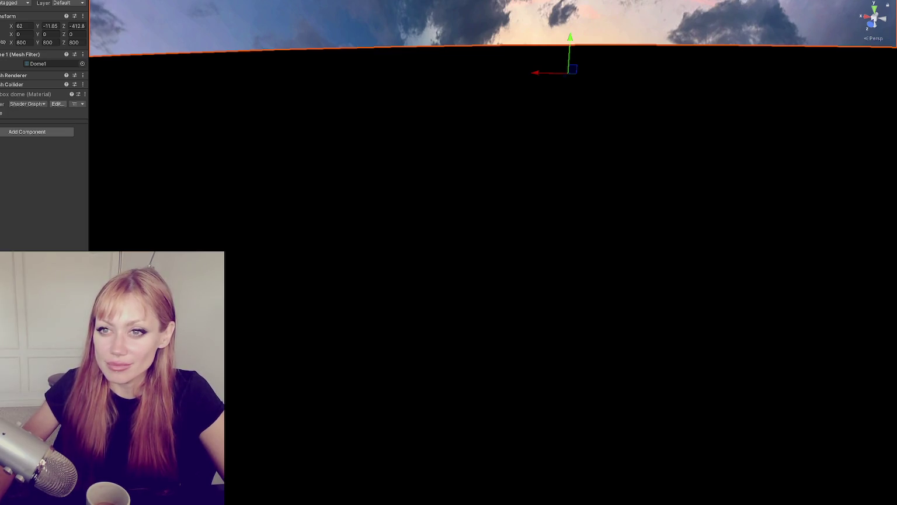
Select the game controller object and collapse its Spawn Controls component.
{"action": "left_click", "coordinate": [1, 64]}
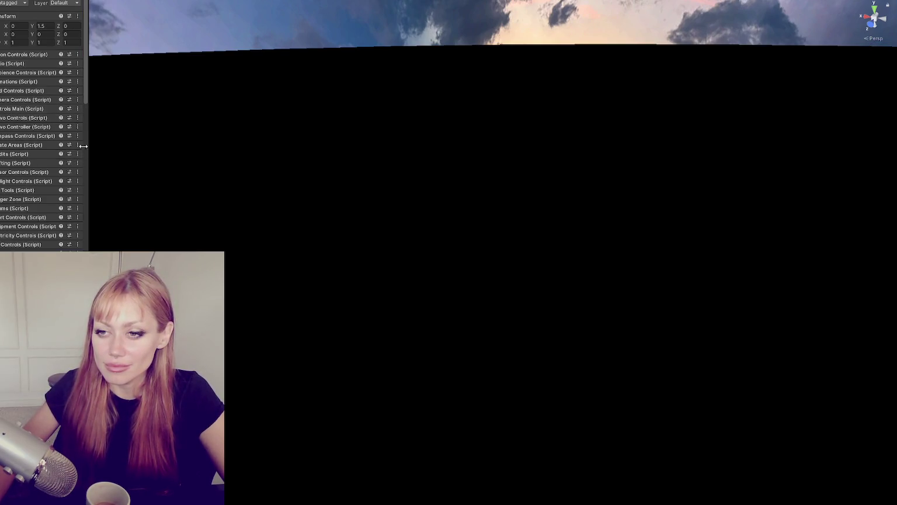
{"action": "mouse_move", "coordinate": [239, 70]}
{"action": "left_mouse_down"}
{"action": "mouse_move", "coordinate": [263, 1]}
{"action": "mouse_move", "coordinate": [264, 444]}
{"action": "mouse_move", "coordinate": [266, 403]}
{"action": "left_mouse_up"}
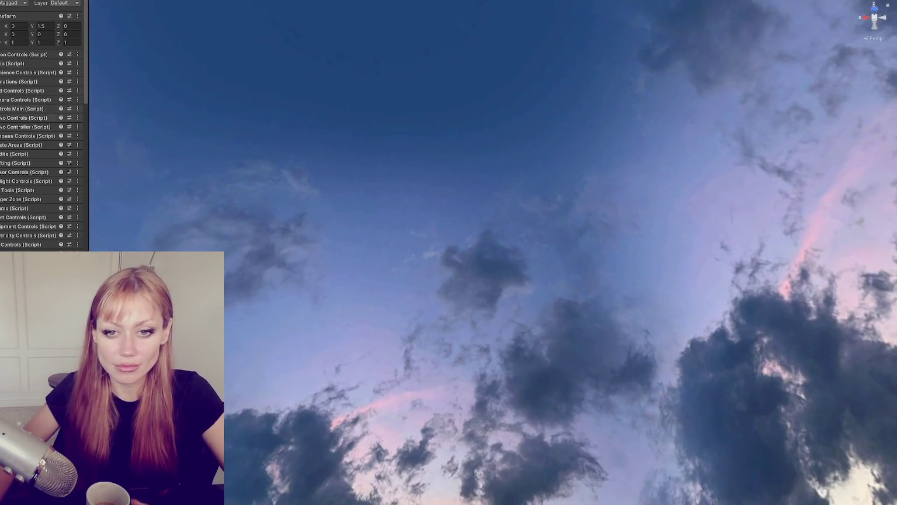
{"action": "scroll", "coordinate": [28, 155], "scroll_direction": "down", "scroll_amount": 5}
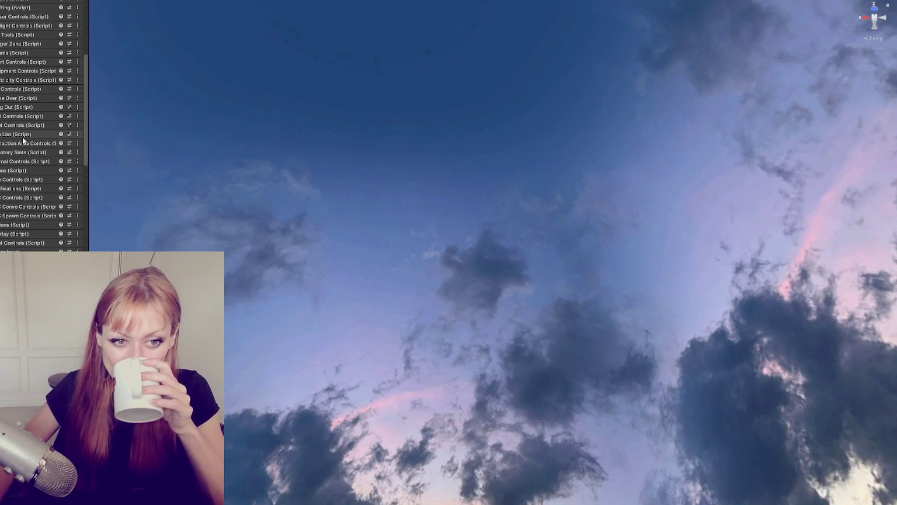
{"action": "scroll", "coordinate": [30, 143], "scroll_direction": "down", "scroll_amount": 6}
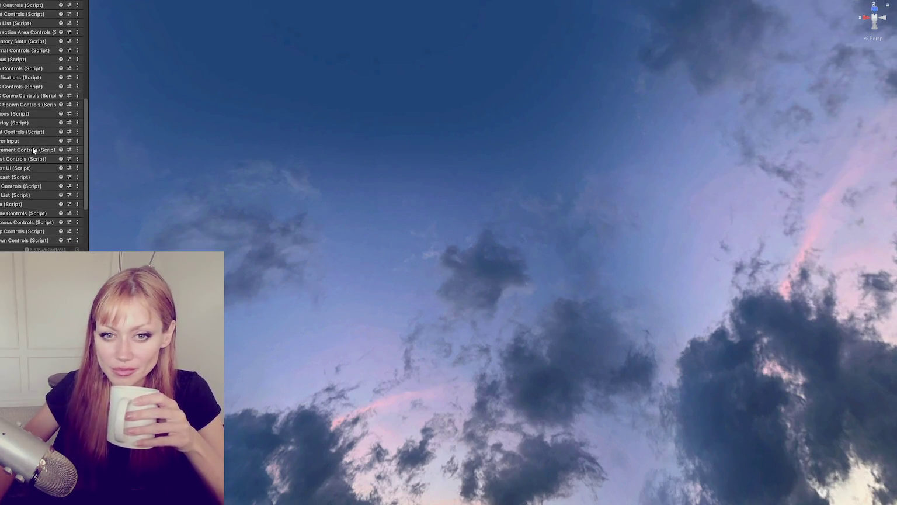
{"action": "left_click", "coordinate": [16, 174]}
Browse the controller's remaining script components, ending on the last spawn-controls script.
{"action": "scroll", "coordinate": [17, 193], "scroll_direction": "down", "scroll_amount": 1}
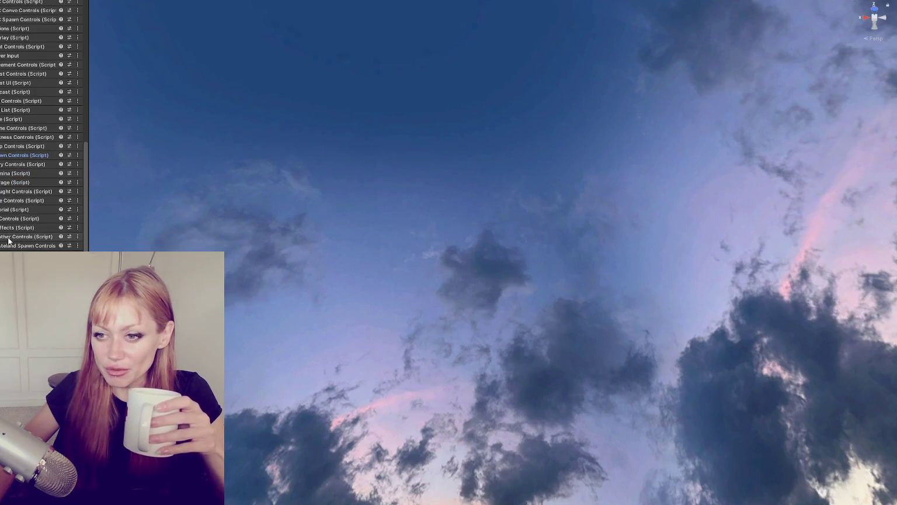
{"action": "left_click", "coordinate": [17, 210]}
{"action": "left_click", "coordinate": [17, 209]}
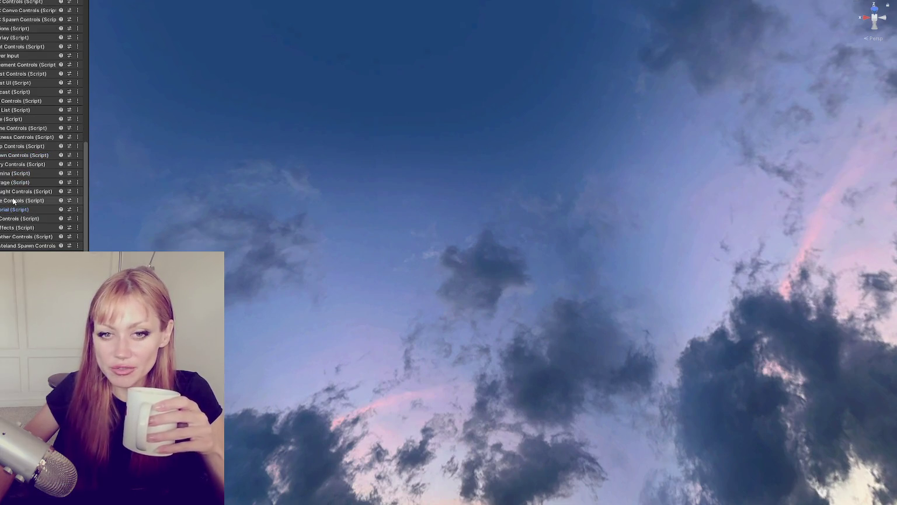
{"action": "scroll", "coordinate": [23, 163], "scroll_direction": "up", "scroll_amount": 10}
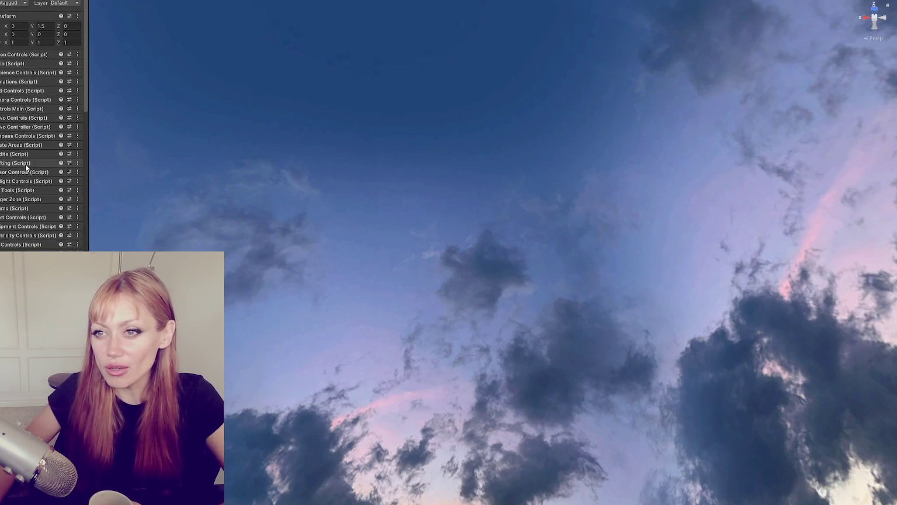
{"action": "scroll", "coordinate": [32, 104], "scroll_direction": "down", "scroll_amount": 10}
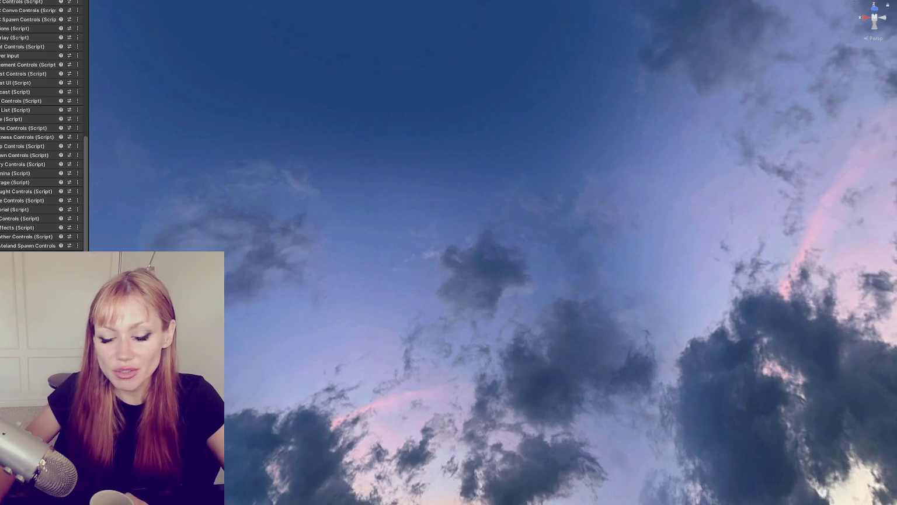
{"action": "left_click", "coordinate": [23, 246]}
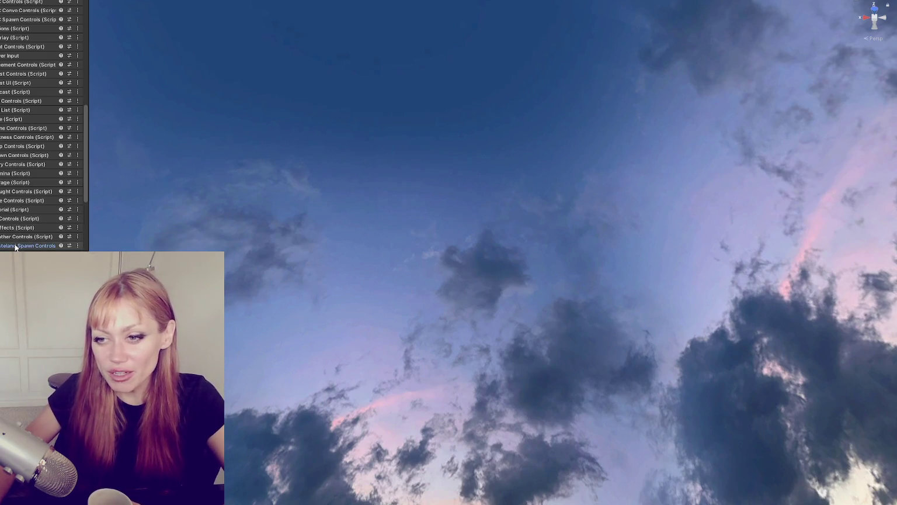
{"action": "scroll", "coordinate": [10, 100], "scroll_direction": "up", "scroll_amount": 5}
{"action": "scroll", "coordinate": [11, 101], "scroll_direction": "up", "scroll_amount": 6}
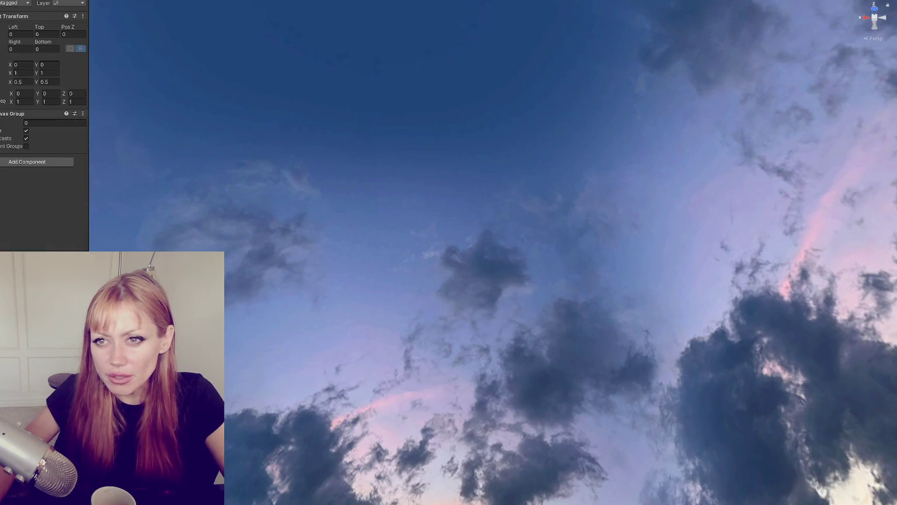
Frame the canvas, then orbit and zoom until the SELLING panel with CONFIRM and CLOSE faces the camera.
{"action": "key", "text": "f"}
{"action": "mouse_move", "coordinate": [214, 122]}
{"action": "left_mouse_down"}
{"action": "mouse_move", "coordinate": [535, 219]}
{"action": "mouse_move", "coordinate": [456, 199]}
{"action": "left_mouse_up"}
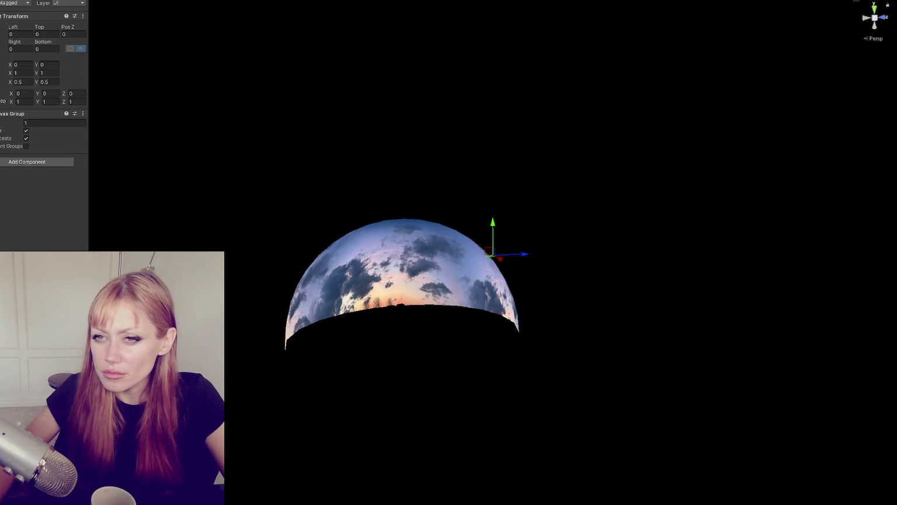
{"action": "key", "text": "Return"}
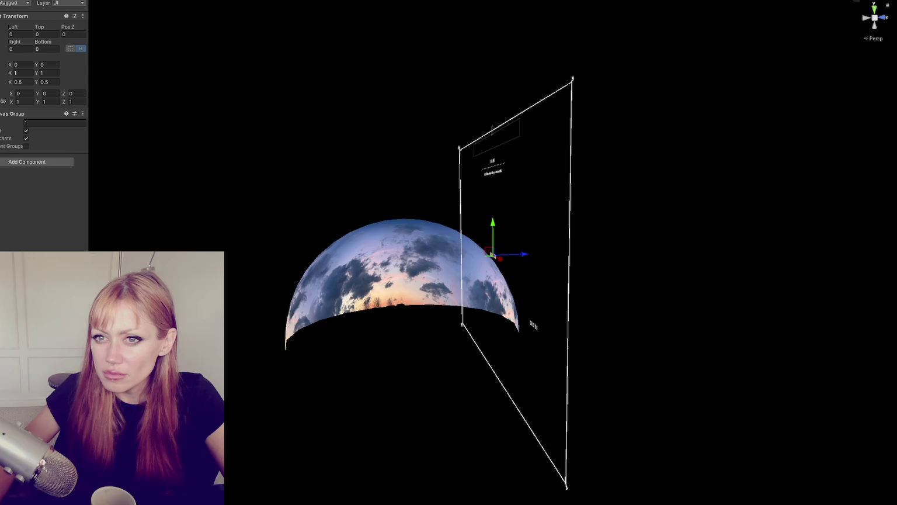
{"action": "left_click_drag", "start_coordinate": [177, 118], "coordinate": [394, 136]}
{"action": "scroll", "coordinate": [394, 135], "scroll_direction": "up", "scroll_amount": 3}
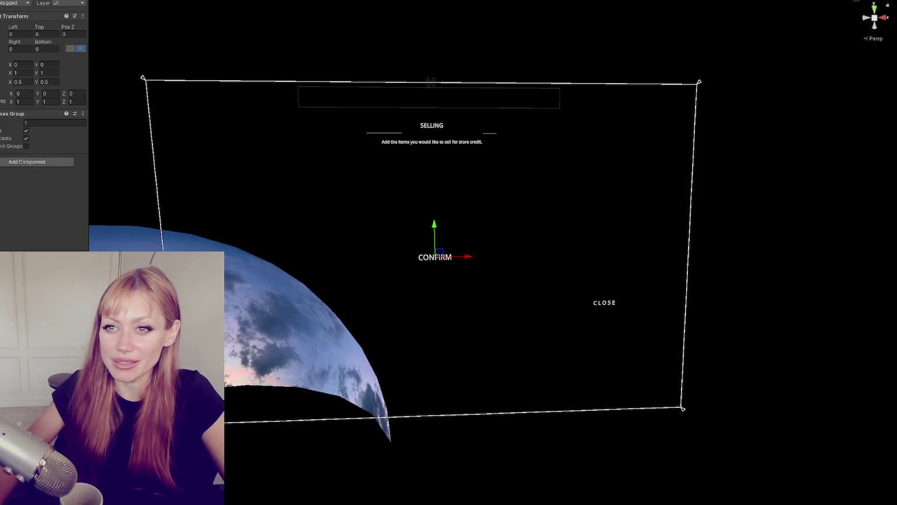
Reselect and frame the Selling canvas, then open the store-credit description text for editing.
{"action": "left_click", "coordinate": [304, 315]}
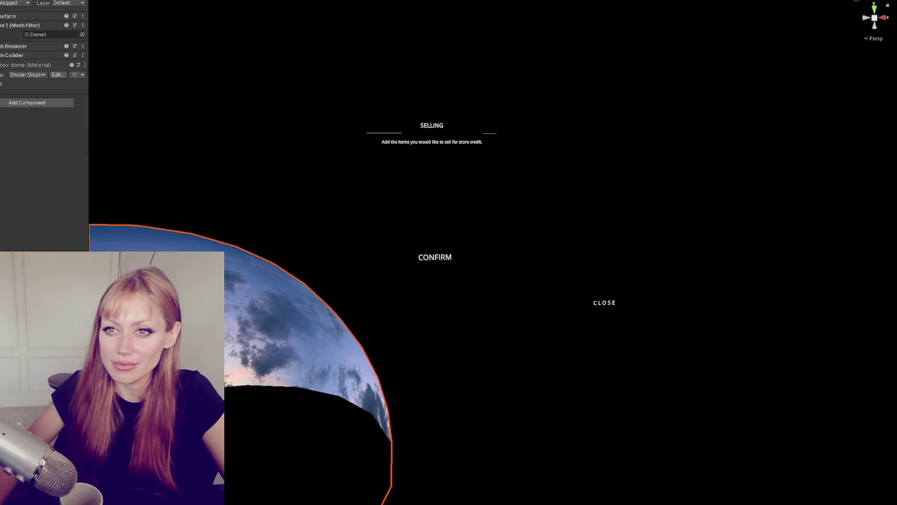
{"action": "left_click", "coordinate": [258, 158]}
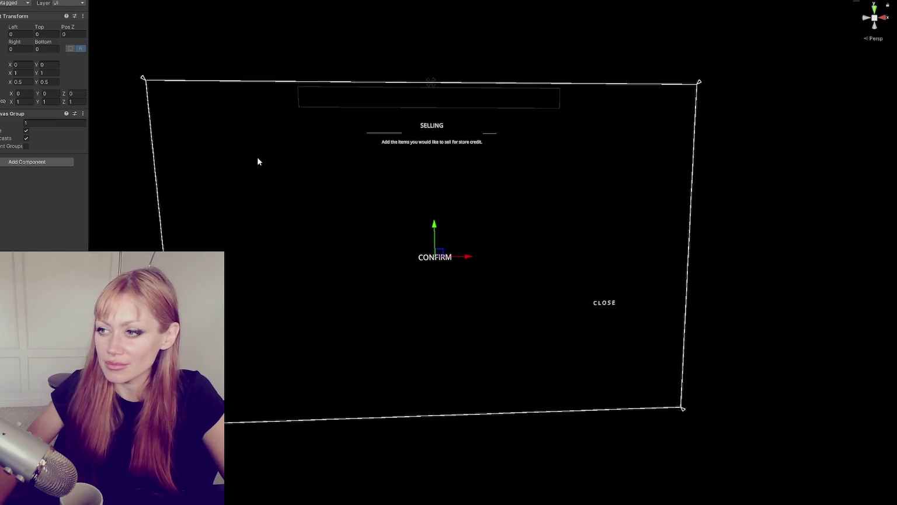
{"action": "key", "text": "f"}
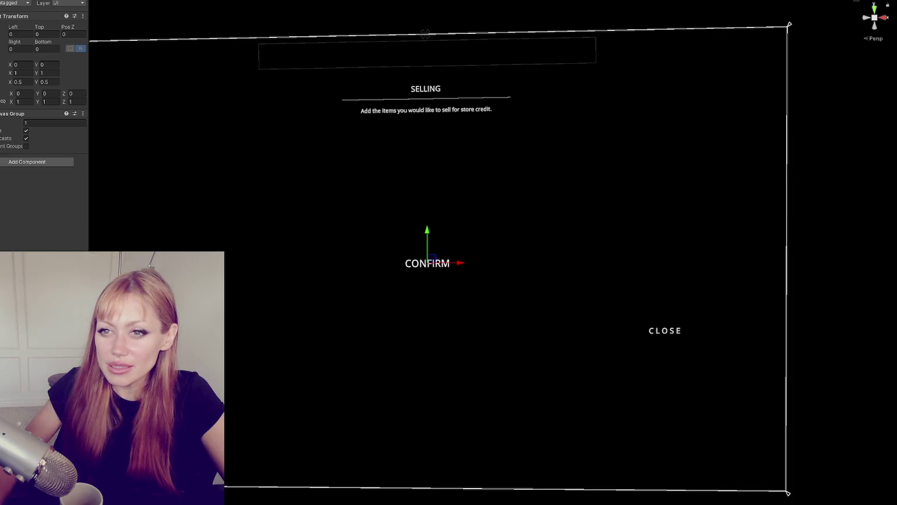
{"action": "left_click", "coordinate": [428, 263]}
{"action": "left_click", "coordinate": [428, 263]}
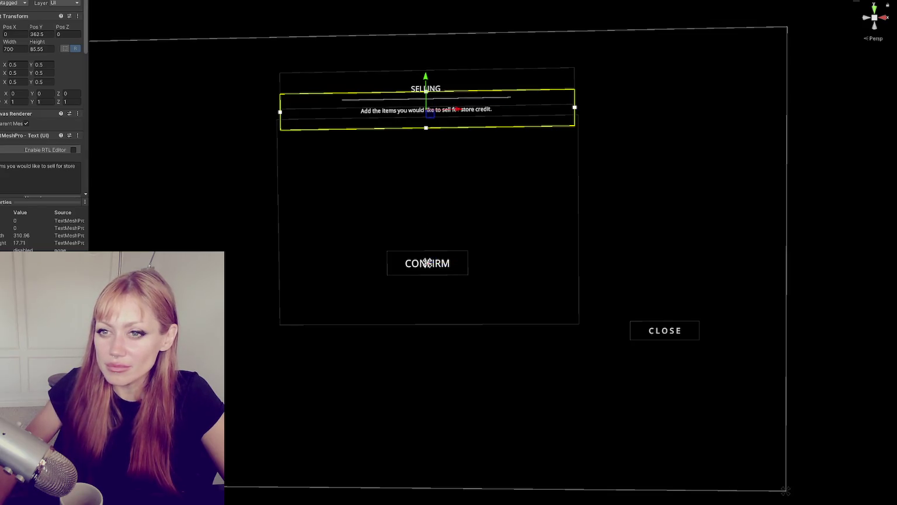
{"action": "left_click", "coordinate": [8, 173]}
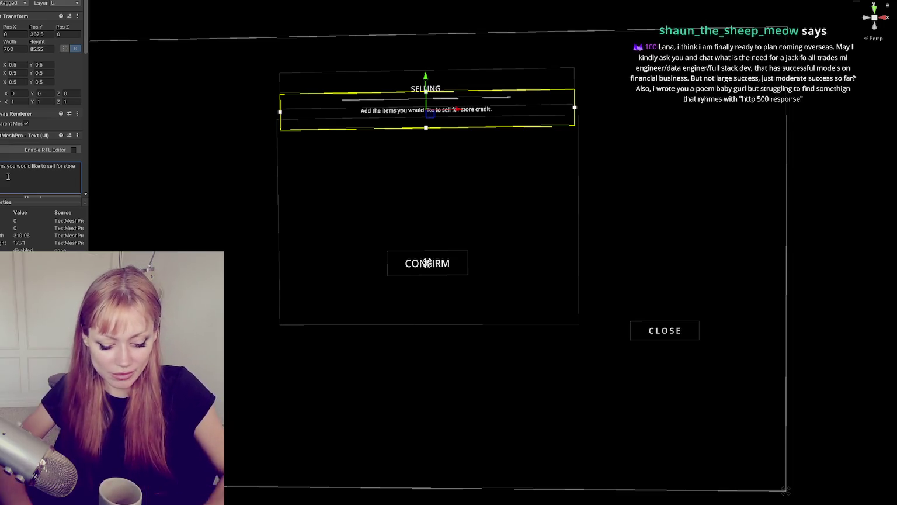
Add a second line 'The following items will give:' below the store-credit description.
{"action": "left_click", "coordinate": [9, 176]}
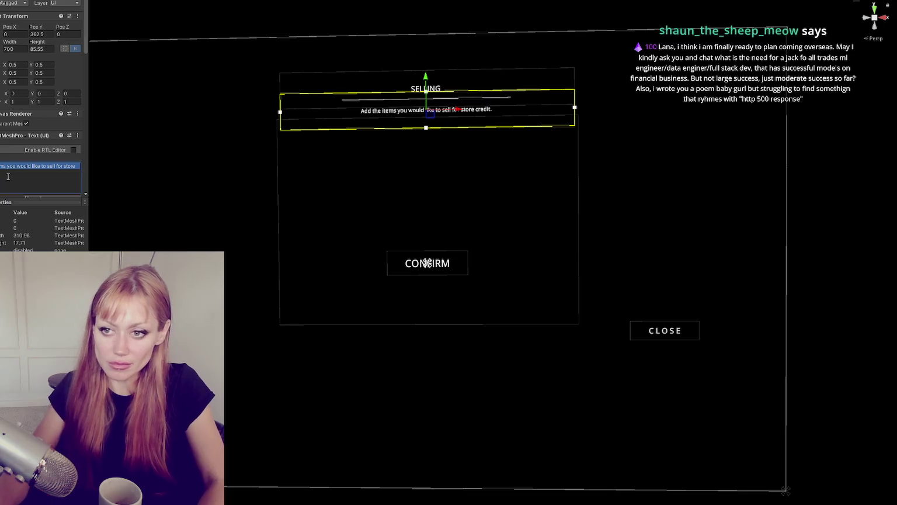
{"action": "left_click", "coordinate": [8, 175]}
{"action": "key", "text": "Return"}
{"action": "key", "text": "Return"}
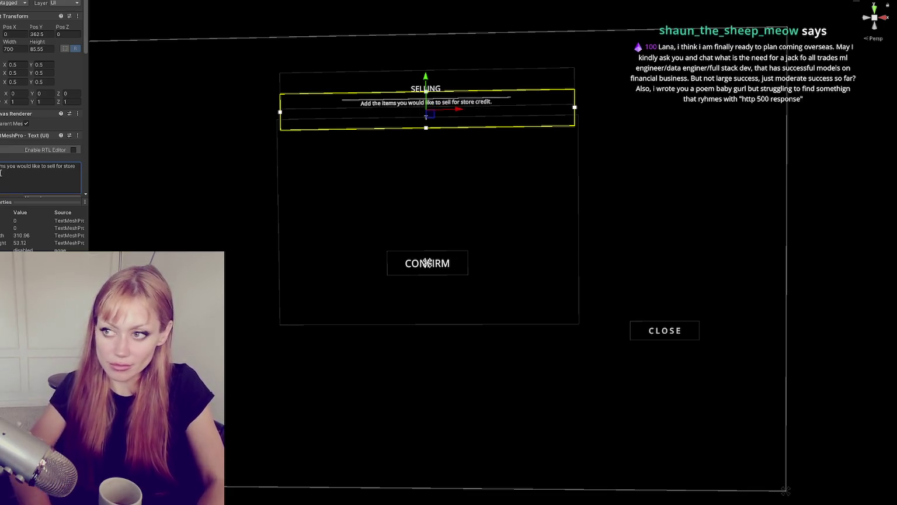
{"action": "type", "text": "Tjh"}
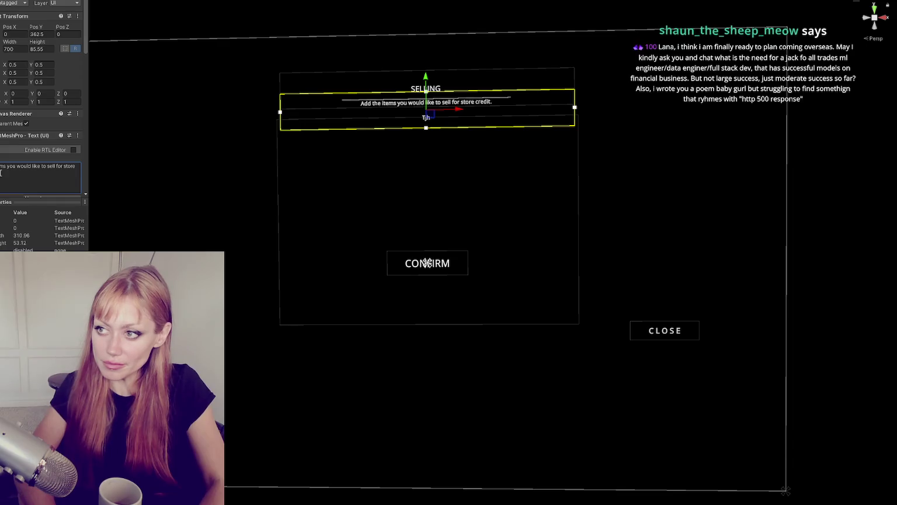
{"action": "key", "text": "BackSpace"}
{"action": "key", "text": "BackSpace"}
{"action": "type", "text": "he following items a"}
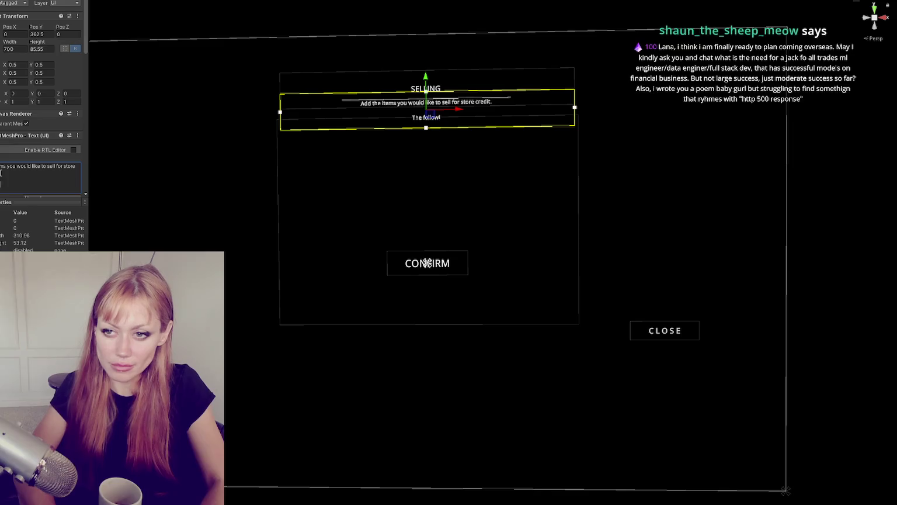
{"action": "type", "text": "re"}
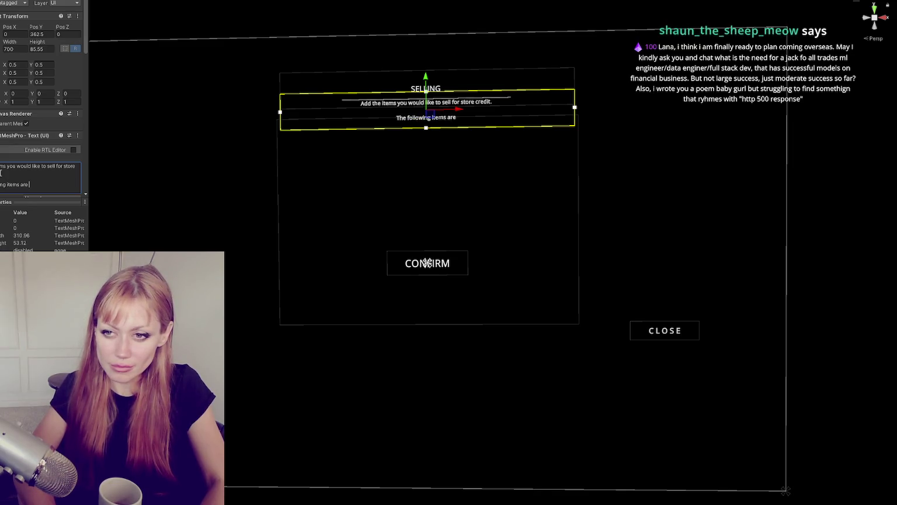
{"action": "key", "text": "BackSpace"}
{"action": "key", "text": "BackSpace"}
{"action": "key", "text": "BackSpace"}
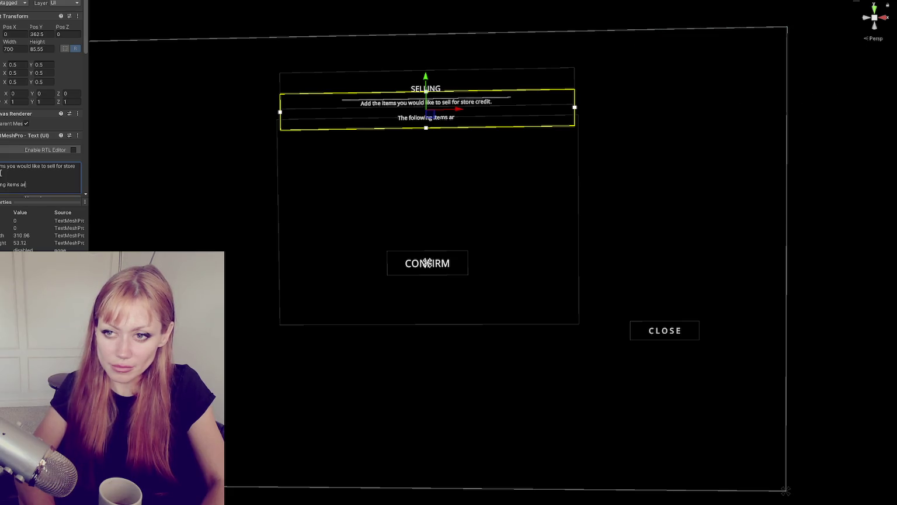
{"action": "type", "text": "will be purch"}
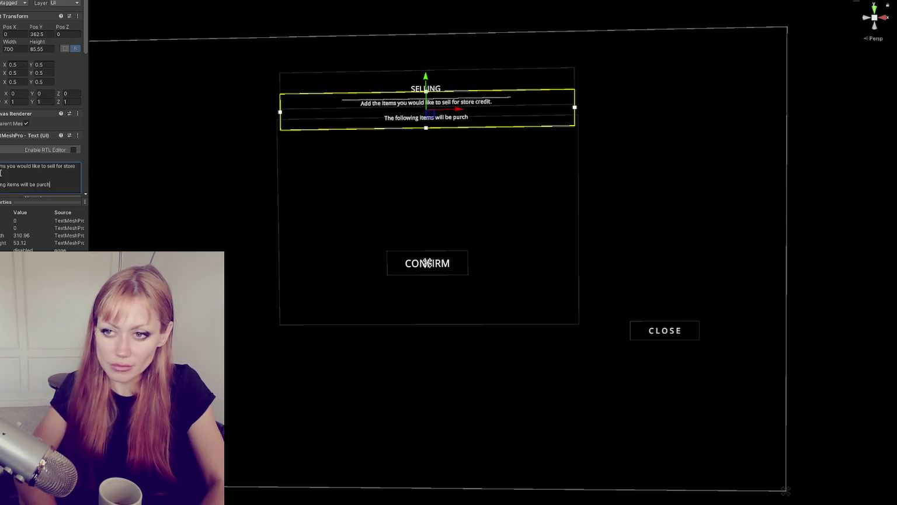
{"action": "type", "text": "ased"}
{"action": "key", "text": "BackSpace"}
{"action": "key", "text": "BackSpace"}
{"action": "key", "text": "BackSpace"}
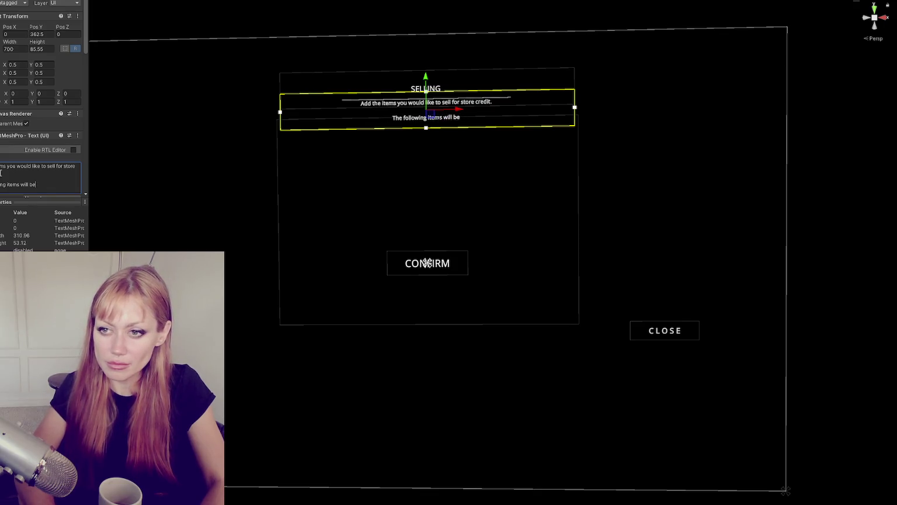
{"action": "key", "text": "BackSpace"}
{"action": "key", "text": "BackSpace"}
{"action": "type", "text": "gi"}
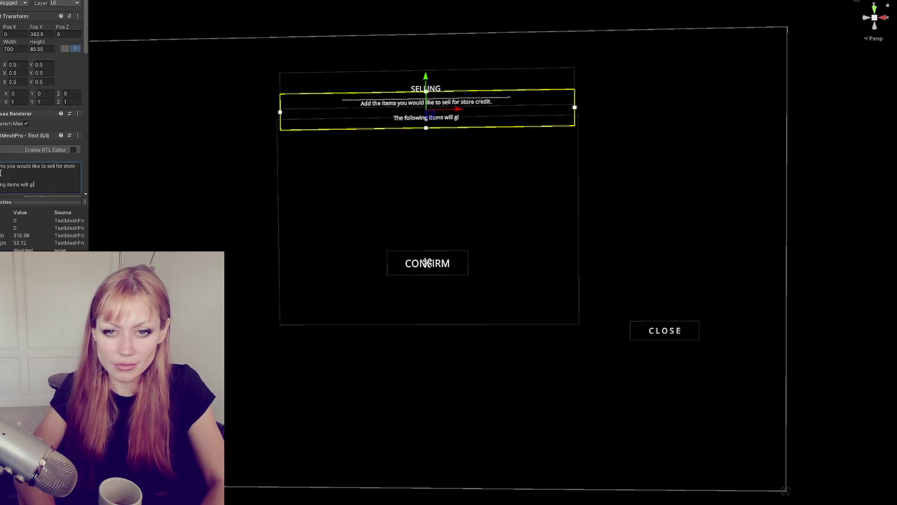
{"action": "type", "text": "ve:"}
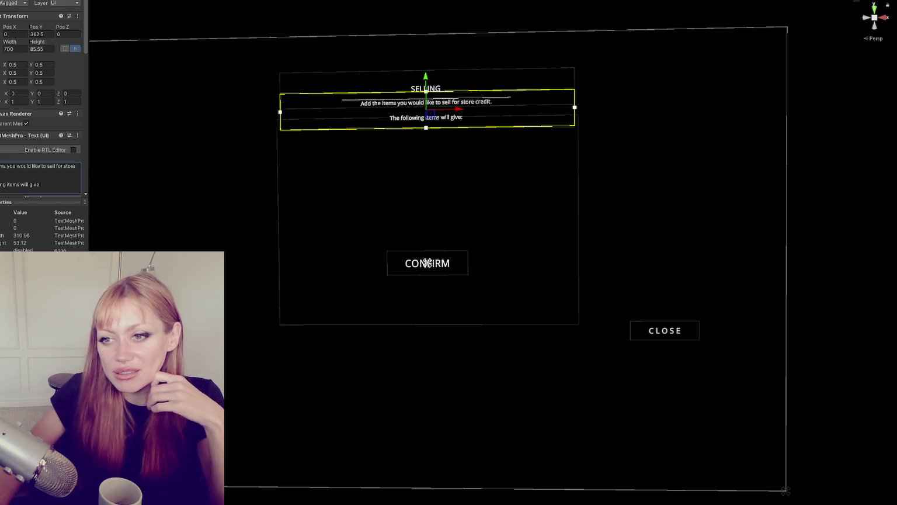
Select the panel holding the selling text, then switch to a blank Paint canvas.
{"action": "left_click", "coordinate": [63, 182]}
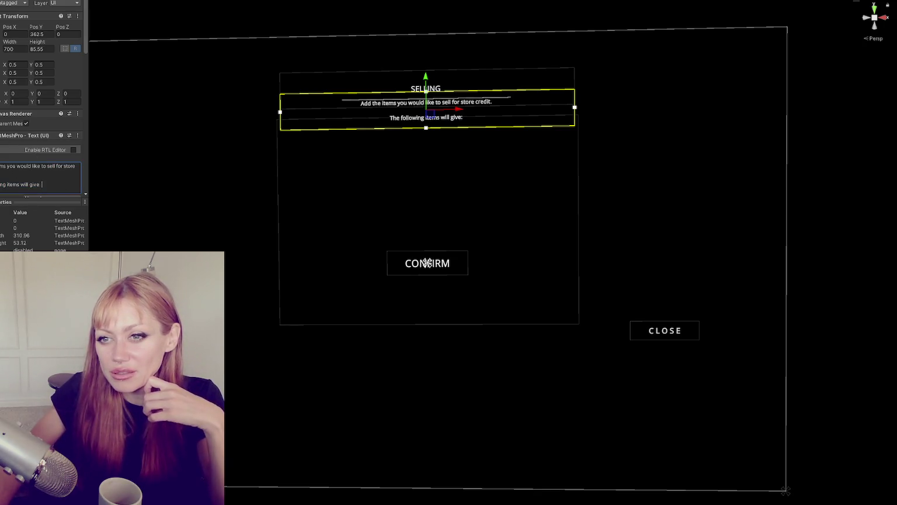
{"action": "left_click", "coordinate": [1, 175]}
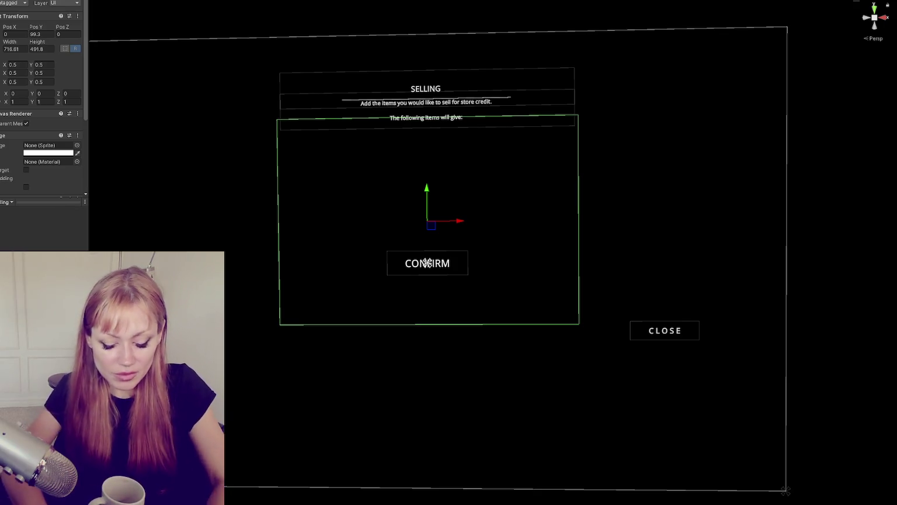
{"action": "key", "text": "alt+Tab"}
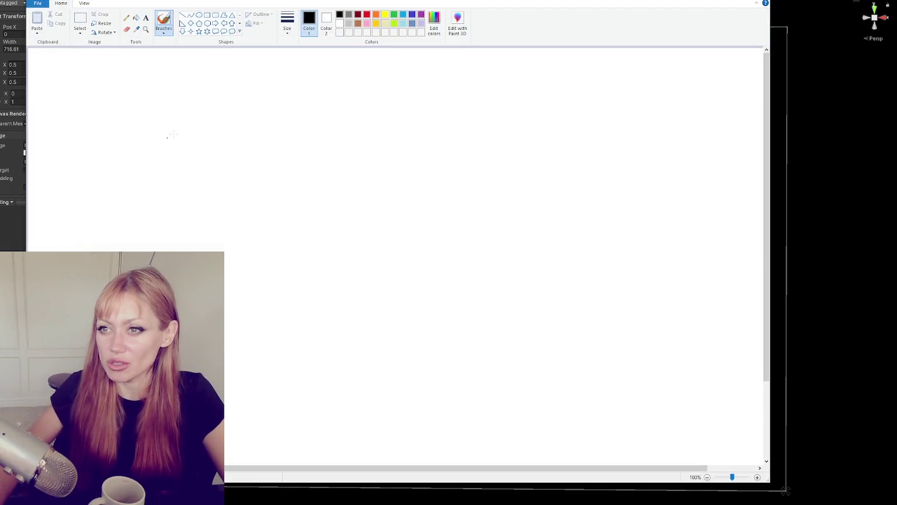
With the Pencil, sketch the panel title, header lines and the item list.
{"action": "left_click", "coordinate": [126, 18]}
{"action": "mouse_move", "coordinate": [315, 85]}
{"action": "left_mouse_down"}
{"action": "mouse_move", "coordinate": [403, 83]}
{"action": "mouse_move", "coordinate": [328, 88]}
{"action": "mouse_move", "coordinate": [426, 96]}
{"action": "left_mouse_up"}
{"action": "left_click_drag", "start_coordinate": [311, 103], "coordinate": [394, 98]}
{"action": "mouse_move", "coordinate": [270, 133]}
{"action": "left_mouse_down"}
{"action": "mouse_move", "coordinate": [328, 131]}
{"action": "mouse_move", "coordinate": [342, 142]}
{"action": "left_mouse_up"}
{"action": "left_click_drag", "start_coordinate": [279, 160], "coordinate": [338, 159]}
{"action": "left_click_drag", "start_coordinate": [266, 168], "coordinate": [339, 168]}
{"action": "mouse_move", "coordinate": [268, 184]}
{"action": "left_mouse_down"}
{"action": "mouse_move", "coordinate": [330, 184]}
{"action": "mouse_move", "coordinate": [340, 195]}
{"action": "left_mouse_up"}
{"action": "left_click_drag", "start_coordinate": [258, 208], "coordinate": [319, 206]}
{"action": "mouse_move", "coordinate": [404, 130]}
{"action": "left_mouse_down"}
{"action": "mouse_move", "coordinate": [434, 126]}
{"action": "mouse_move", "coordinate": [417, 141]}
{"action": "mouse_move", "coordinate": [413, 180]}
{"action": "left_mouse_up"}
Sketch the Selling and price columns with two prices and a total line beneath.
{"action": "mouse_move", "coordinate": [454, 103]}
{"action": "left_mouse_down"}
{"action": "mouse_move", "coordinate": [482, 118]}
{"action": "mouse_move", "coordinate": [460, 128]}
{"action": "mouse_move", "coordinate": [469, 138]}
{"action": "left_mouse_up"}
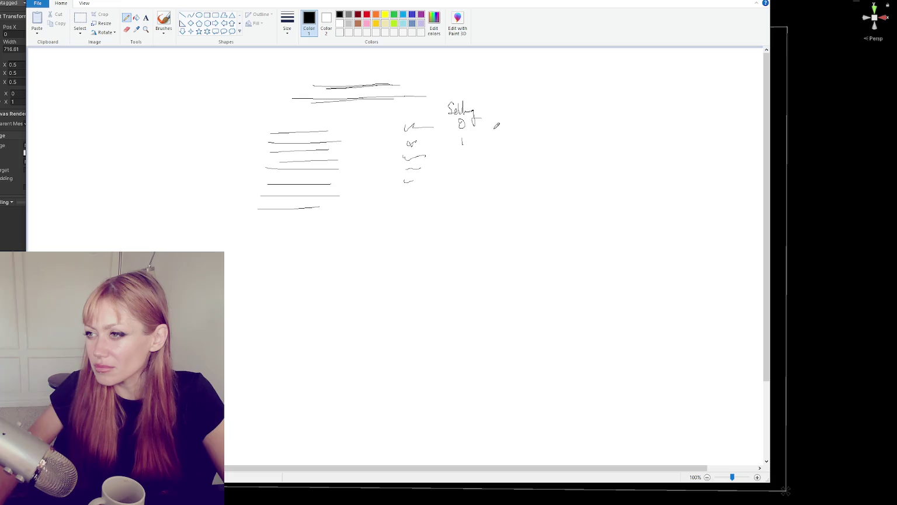
{"action": "left_click_drag", "start_coordinate": [501, 105], "coordinate": [509, 106]}
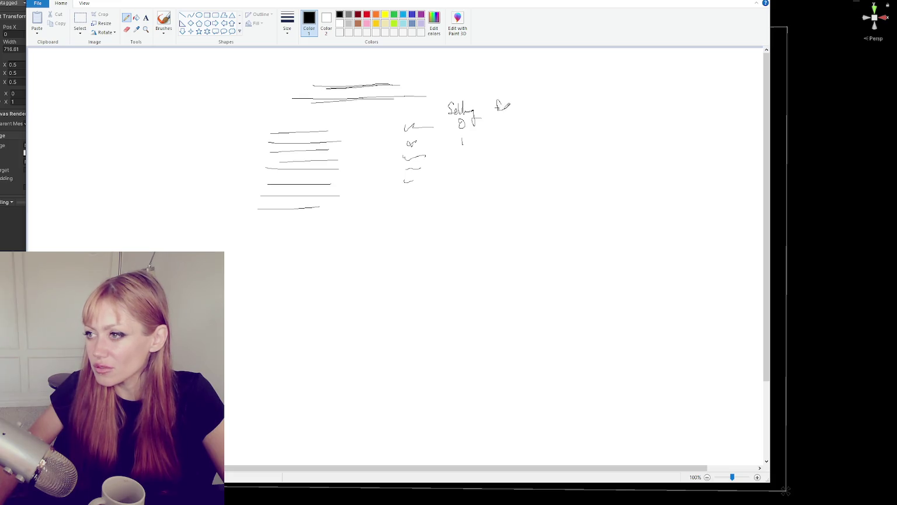
{"action": "mouse_move", "coordinate": [500, 137]}
{"action": "left_mouse_down"}
{"action": "mouse_move", "coordinate": [520, 145]}
{"action": "mouse_move", "coordinate": [471, 166]}
{"action": "left_mouse_up"}
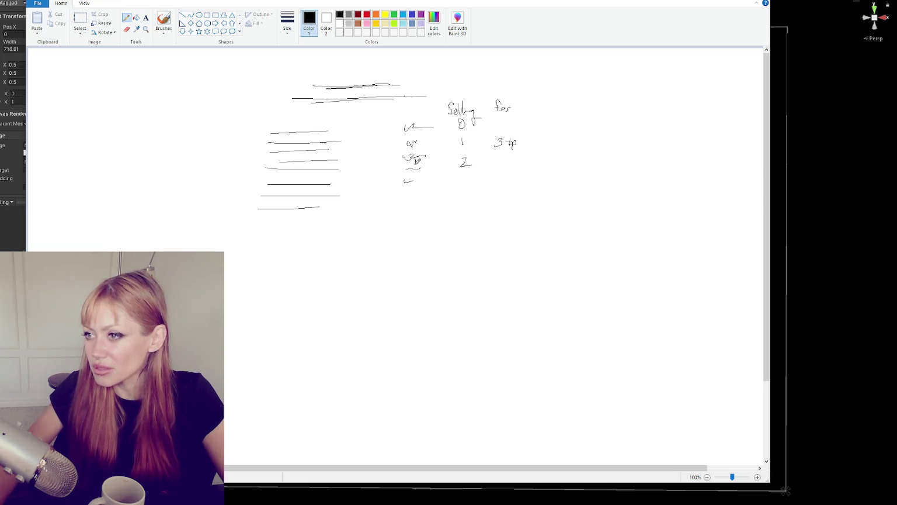
{"action": "mouse_move", "coordinate": [501, 154]}
{"action": "left_mouse_down"}
{"action": "mouse_move", "coordinate": [498, 163]}
{"action": "mouse_move", "coordinate": [516, 156]}
{"action": "mouse_move", "coordinate": [515, 170]}
{"action": "left_mouse_up"}
{"action": "left_click_drag", "start_coordinate": [471, 225], "coordinate": [553, 224]}
{"action": "left_click_drag", "start_coordinate": [488, 241], "coordinate": [502, 239]}
{"action": "mouse_move", "coordinate": [495, 232]}
{"action": "left_mouse_down"}
{"action": "mouse_move", "coordinate": [496, 250]}
{"action": "mouse_move", "coordinate": [512, 242]}
{"action": "mouse_move", "coordinate": [524, 250]}
{"action": "left_mouse_up"}
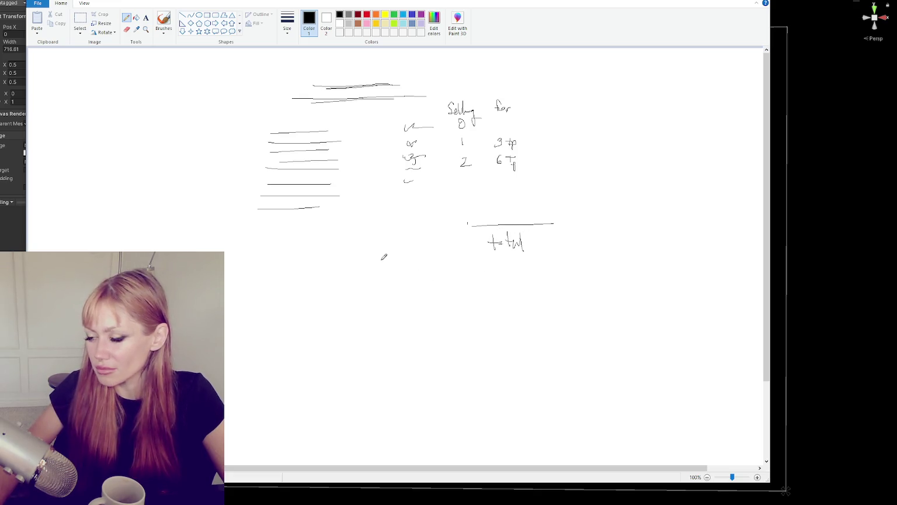
Sketch Sell and Selling buttons above a slotted inventory row.
{"action": "mouse_move", "coordinate": [311, 299]}
{"action": "left_mouse_down"}
{"action": "mouse_move", "coordinate": [302, 315]}
{"action": "mouse_move", "coordinate": [334, 298]}
{"action": "mouse_move", "coordinate": [335, 315]}
{"action": "left_mouse_up"}
{"action": "left_click_drag", "start_coordinate": [338, 296], "coordinate": [341, 313]}
{"action": "mouse_move", "coordinate": [391, 295]}
{"action": "left_mouse_down"}
{"action": "mouse_move", "coordinate": [389, 309]}
{"action": "mouse_move", "coordinate": [418, 305]}
{"action": "mouse_move", "coordinate": [413, 320]}
{"action": "mouse_move", "coordinate": [421, 314]}
{"action": "left_mouse_up"}
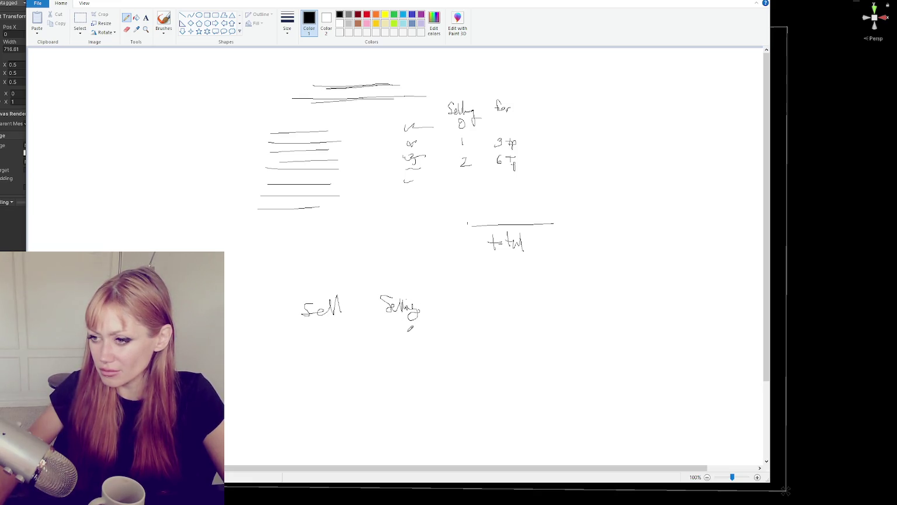
{"action": "mouse_move", "coordinate": [232, 323]}
{"action": "left_mouse_down"}
{"action": "mouse_move", "coordinate": [498, 316]}
{"action": "mouse_move", "coordinate": [372, 346]}
{"action": "mouse_move", "coordinate": [251, 326]}
{"action": "mouse_move", "coordinate": [285, 350]}
{"action": "left_mouse_up"}
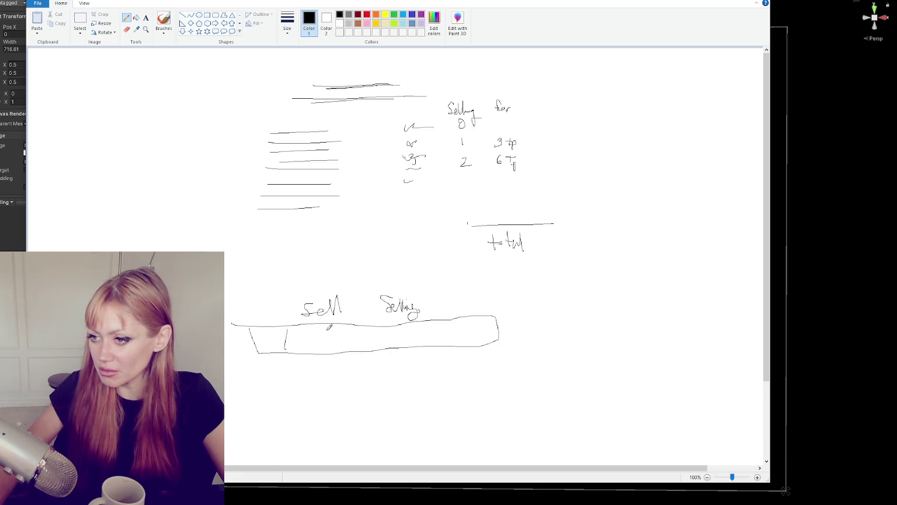
{"action": "left_click_drag", "start_coordinate": [347, 325], "coordinate": [347, 348]}
{"action": "left_click_drag", "start_coordinate": [386, 329], "coordinate": [386, 348]}
{"action": "mouse_move", "coordinate": [434, 319]}
{"action": "left_mouse_down"}
{"action": "mouse_move", "coordinate": [438, 339]}
{"action": "mouse_move", "coordinate": [467, 336]}
{"action": "left_mouse_up"}
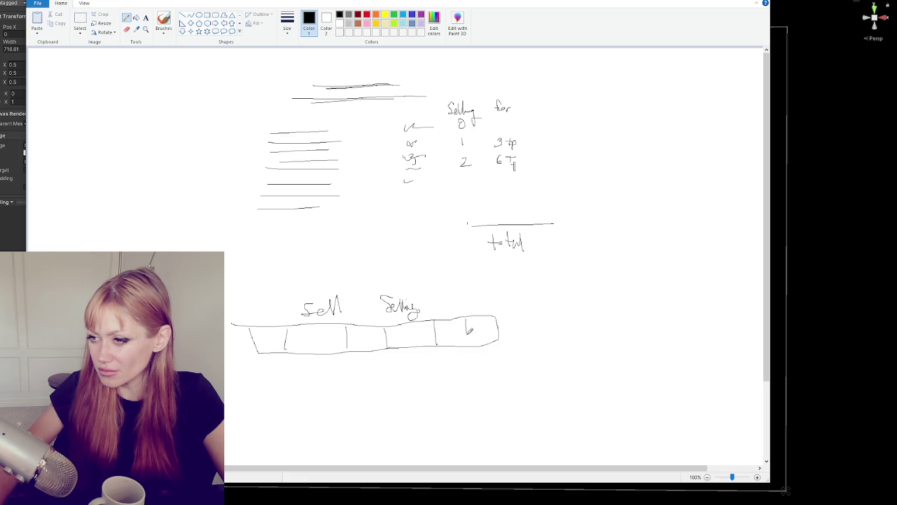
{"action": "mouse_move", "coordinate": [411, 294]}
{"action": "left_mouse_down"}
{"action": "mouse_move", "coordinate": [381, 291]}
{"action": "mouse_move", "coordinate": [409, 322]}
{"action": "mouse_move", "coordinate": [421, 299]}
{"action": "mouse_move", "coordinate": [402, 292]}
{"action": "left_mouse_up"}
{"action": "mouse_move", "coordinate": [339, 291]}
{"action": "left_mouse_down"}
{"action": "mouse_move", "coordinate": [292, 301]}
{"action": "mouse_move", "coordinate": [323, 323]}
{"action": "mouse_move", "coordinate": [325, 293]}
{"action": "left_mouse_up"}
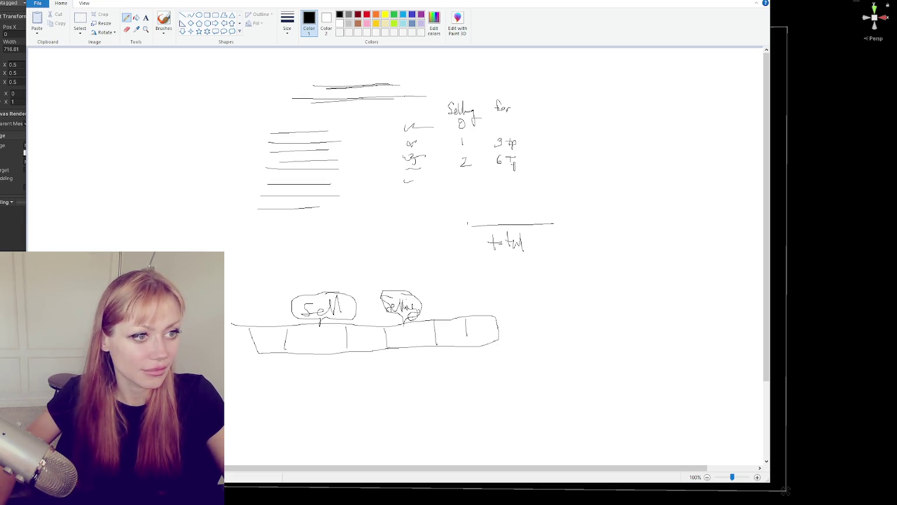
{"action": "key", "text": "alt+Tab"}
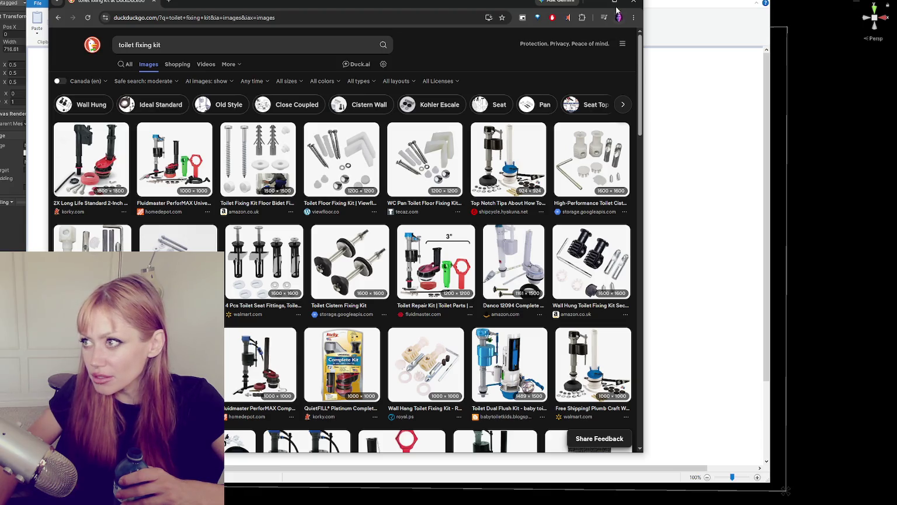
{"action": "left_click", "coordinate": [634, 1]}
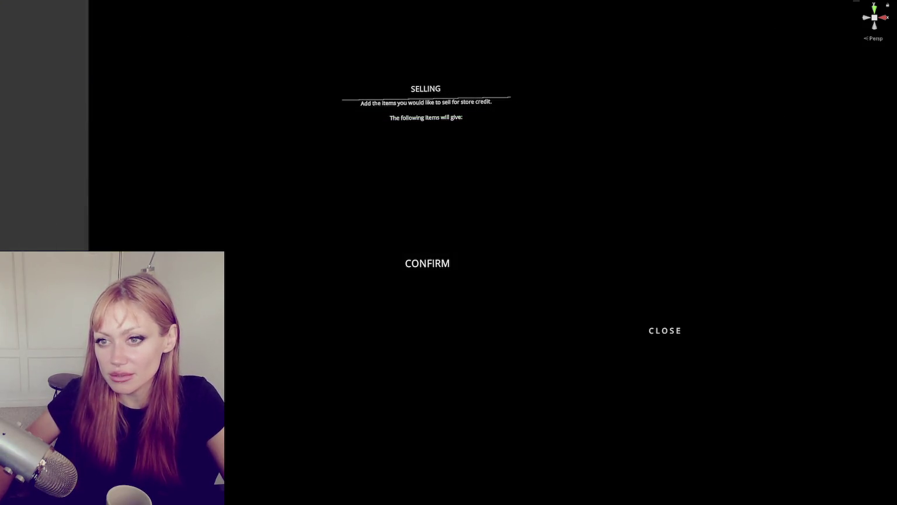
Select the instruction text and replace its second line with 'We accept the following items:'.
{"action": "left_click", "coordinate": [431, 99]}
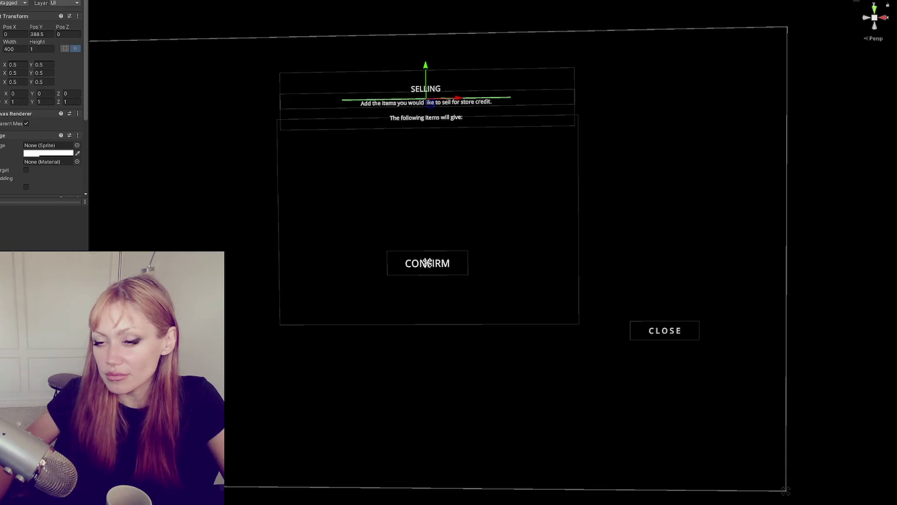
{"action": "left_click", "coordinate": [430, 103]}
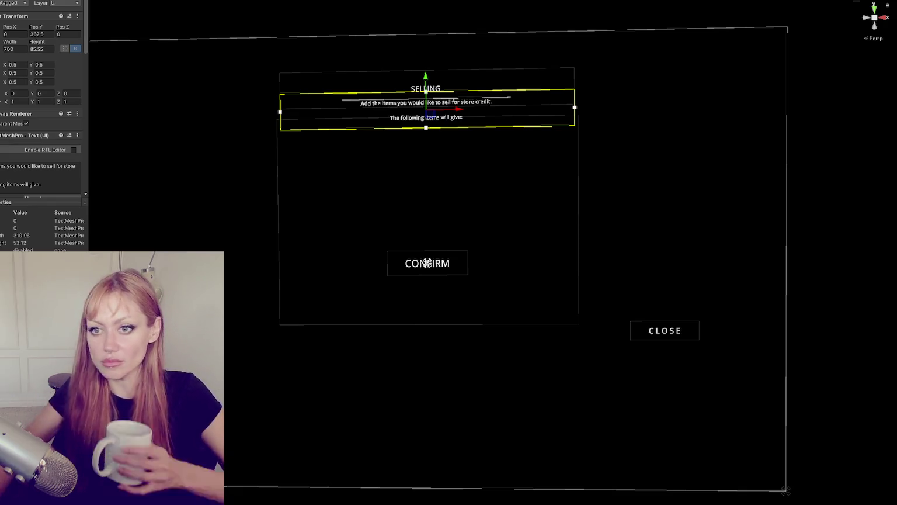
{"action": "left_click_drag", "start_coordinate": [48, 185], "coordinate": [48, 177]}
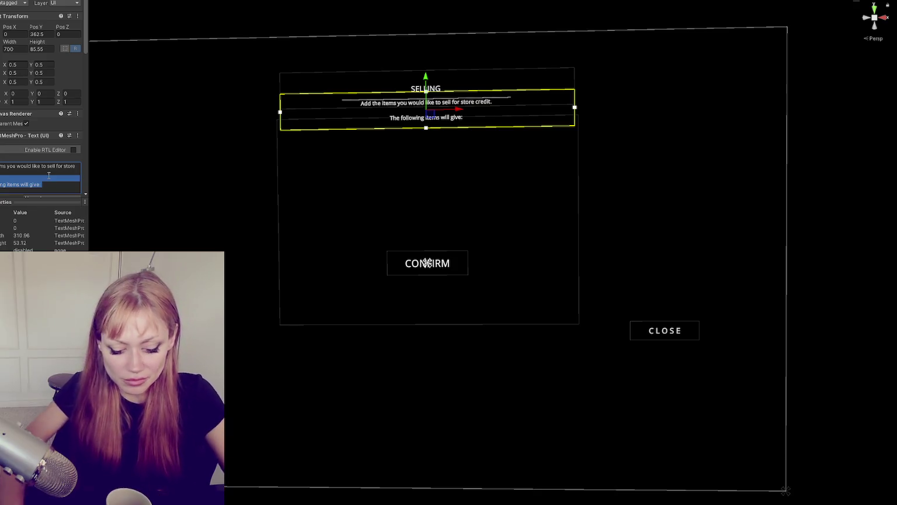
{"action": "type", "text": "We accept th"}
{"action": "type", "text": "e following items:"}
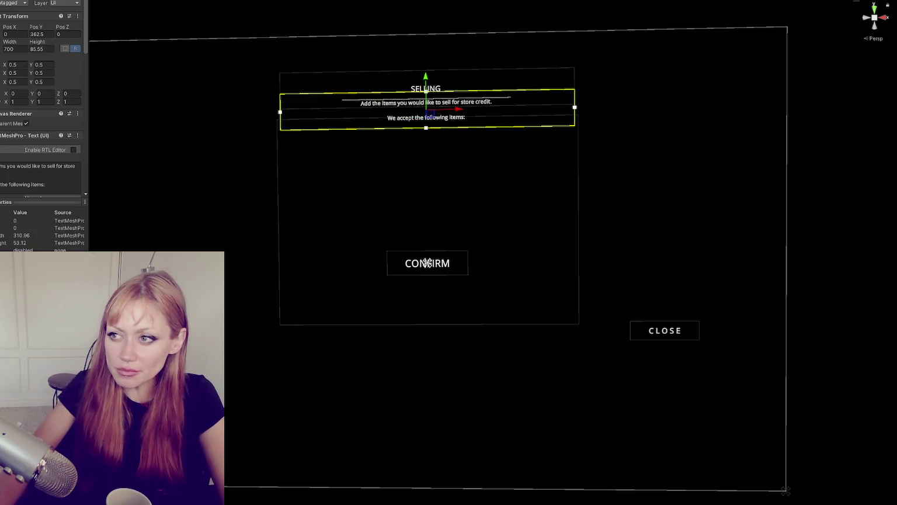
After undoing trial moves and resizes, set the instruction text box's height to 64.2.
{"action": "left_click_drag", "start_coordinate": [432, 83], "coordinate": [432, 188]}
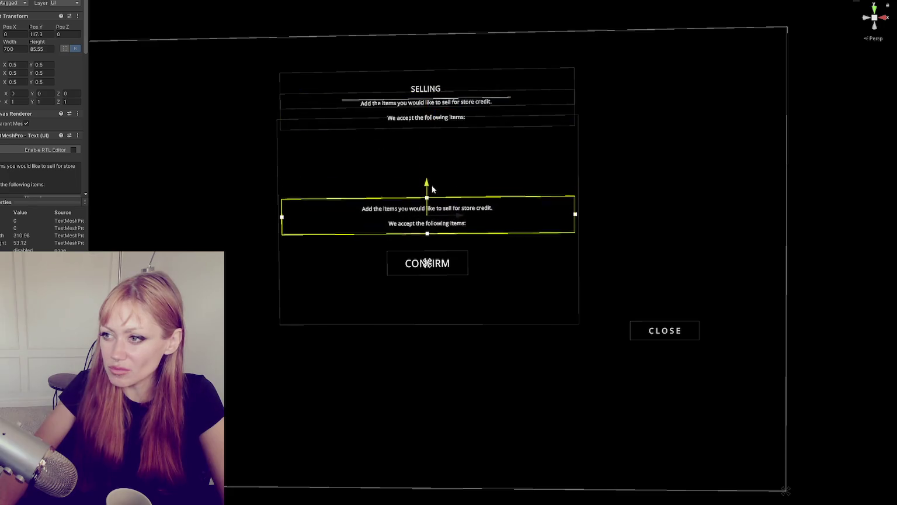
{"action": "left_click_drag", "start_coordinate": [32, 42], "coordinate": [628, 412]}
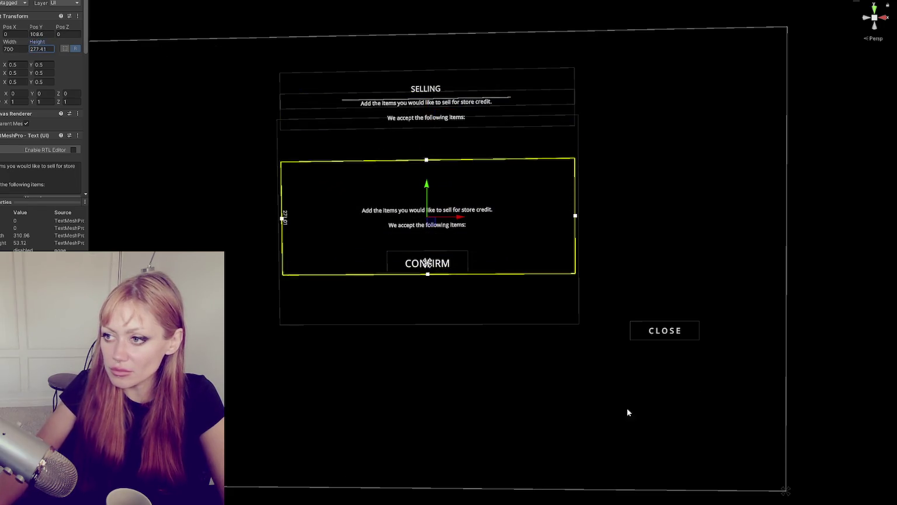
{"action": "key", "text": "ctrl+z"}
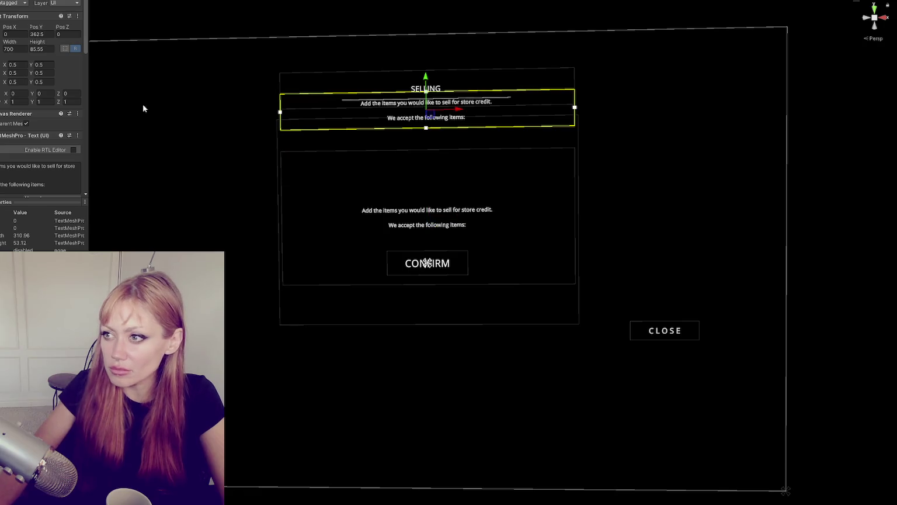
{"action": "left_click_drag", "start_coordinate": [39, 42], "coordinate": [80, 49]}
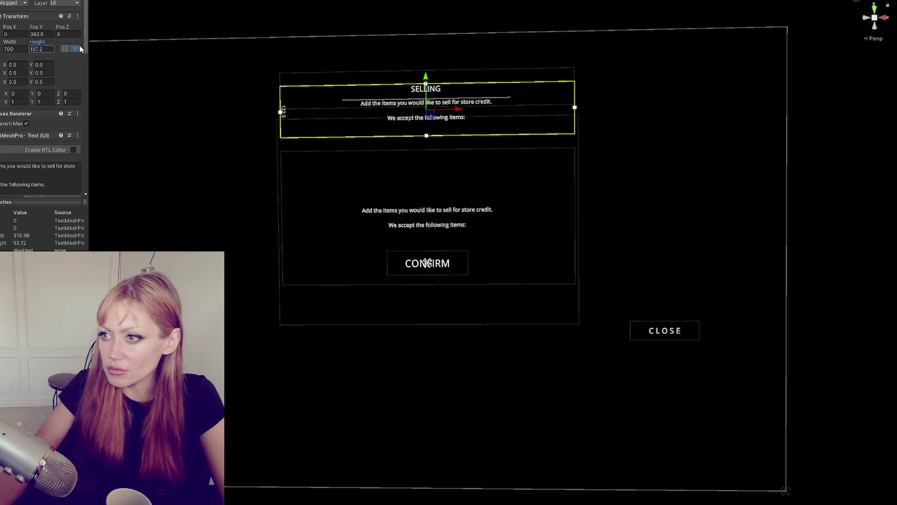
{"action": "key", "text": "ctrl+z"}
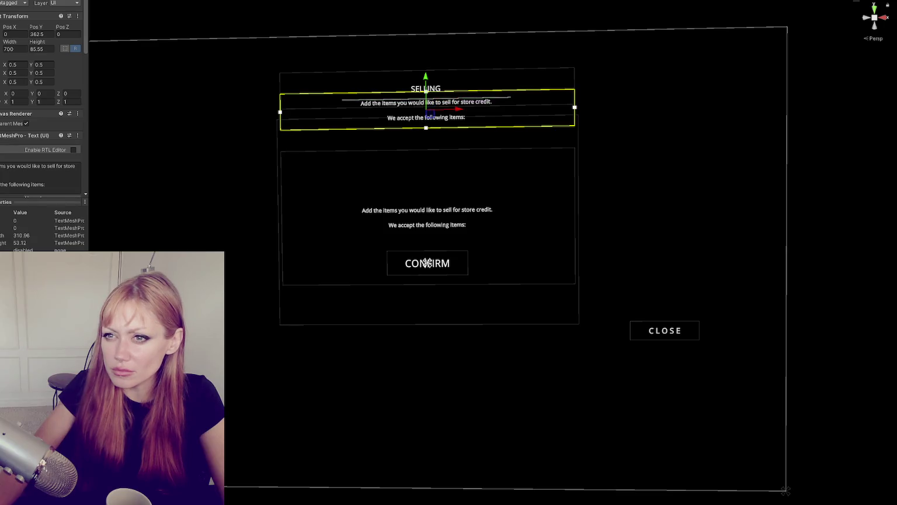
{"action": "left_click", "coordinate": [2, 39]}
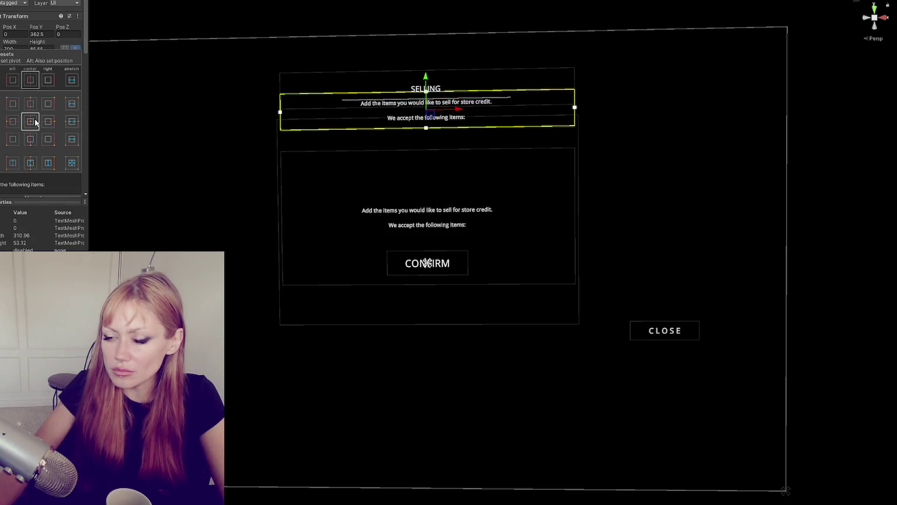
{"action": "left_click", "coordinate": [84, 70]}
{"action": "scroll", "coordinate": [53, 120], "scroll_direction": "down", "scroll_amount": 2}
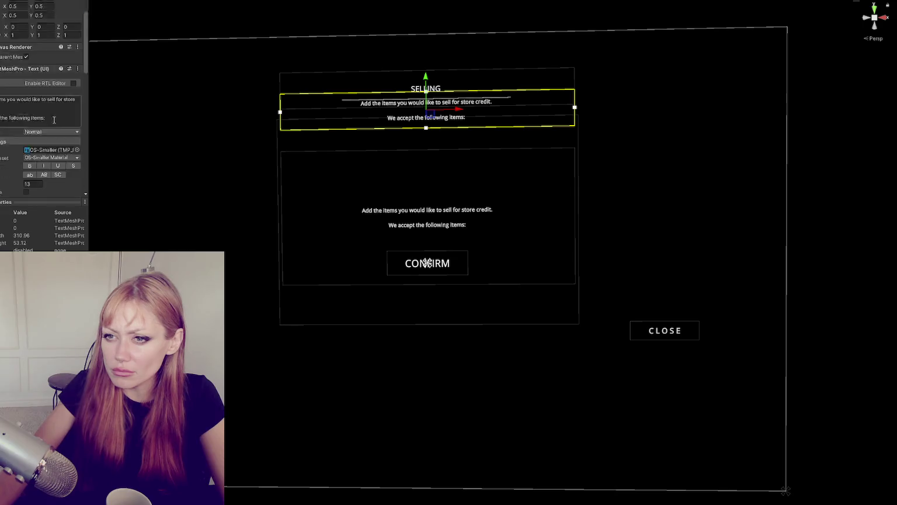
{"action": "scroll", "coordinate": [53, 120], "scroll_direction": "down", "scroll_amount": 2}
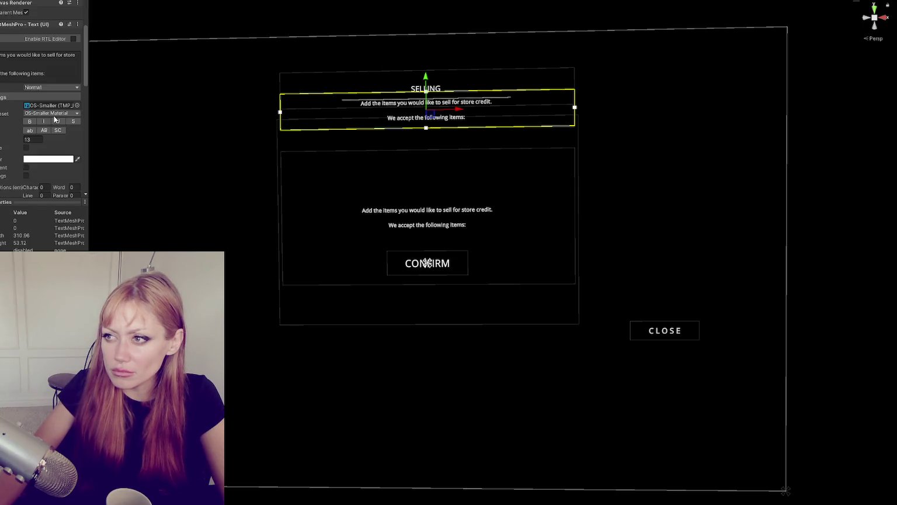
{"action": "scroll", "coordinate": [56, 114], "scroll_direction": "up", "scroll_amount": 5}
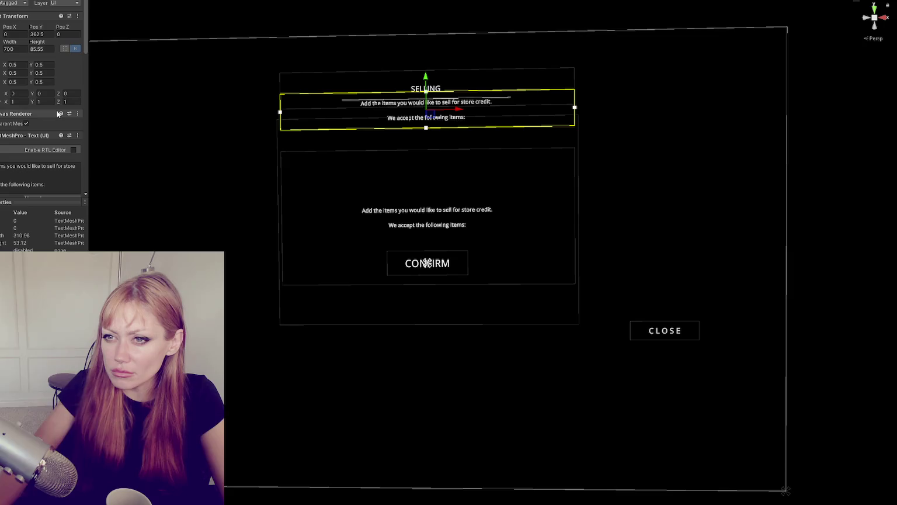
{"action": "mouse_move", "coordinate": [37, 42]}
{"action": "left_mouse_down"}
{"action": "mouse_move", "coordinate": [62, 49]}
{"action": "mouse_move", "coordinate": [47, 49]}
{"action": "left_mouse_up"}
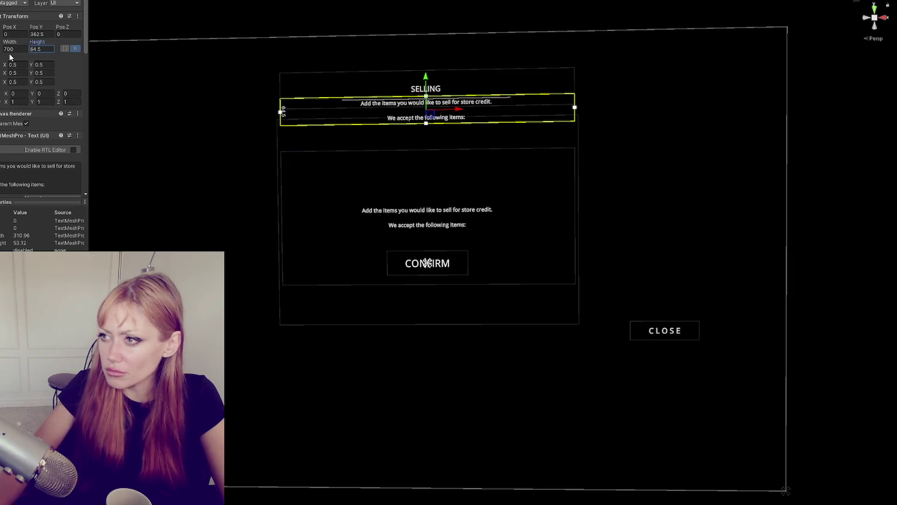
{"action": "scroll", "coordinate": [281, 82], "scroll_direction": "up", "scroll_amount": 1}
{"action": "scroll", "coordinate": [281, 82], "scroll_direction": "down", "scroll_amount": 1}
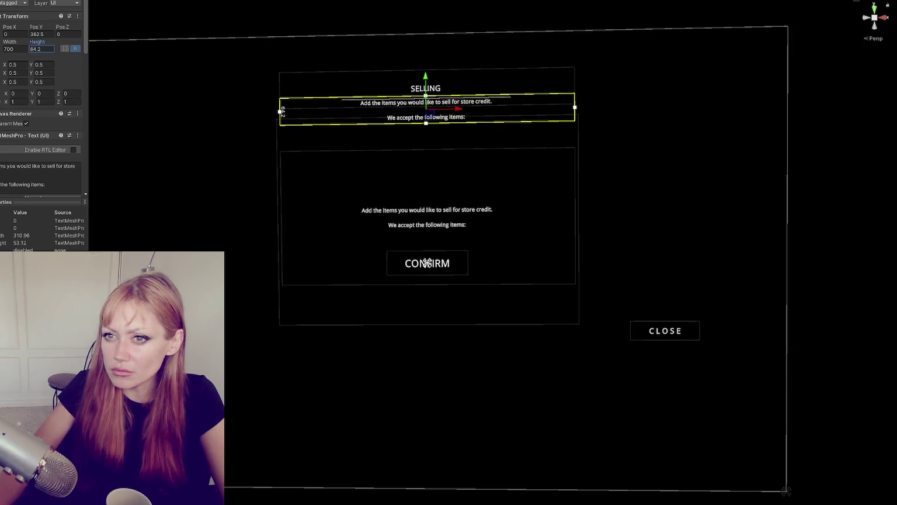
Left-align the middle text block, centre it at Pos X 0 and narrow it to about 324.
{"action": "left_click", "coordinate": [426, 192]}
{"action": "scroll", "coordinate": [7, 155], "scroll_direction": "down", "scroll_amount": 6}
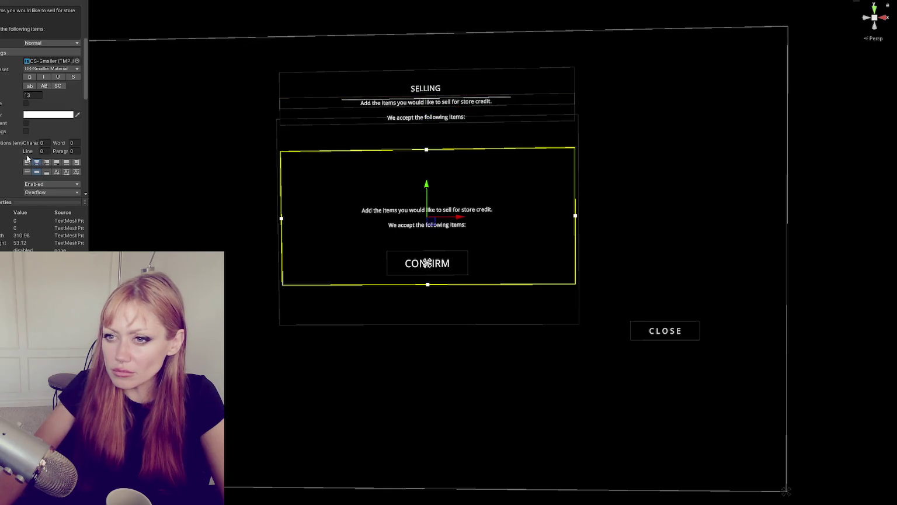
{"action": "left_click", "coordinate": [27, 163]}
{"action": "mouse_move", "coordinate": [576, 215]}
{"action": "left_mouse_down"}
{"action": "mouse_move", "coordinate": [470, 218]}
{"action": "mouse_move", "coordinate": [517, 217]}
{"action": "left_mouse_up"}
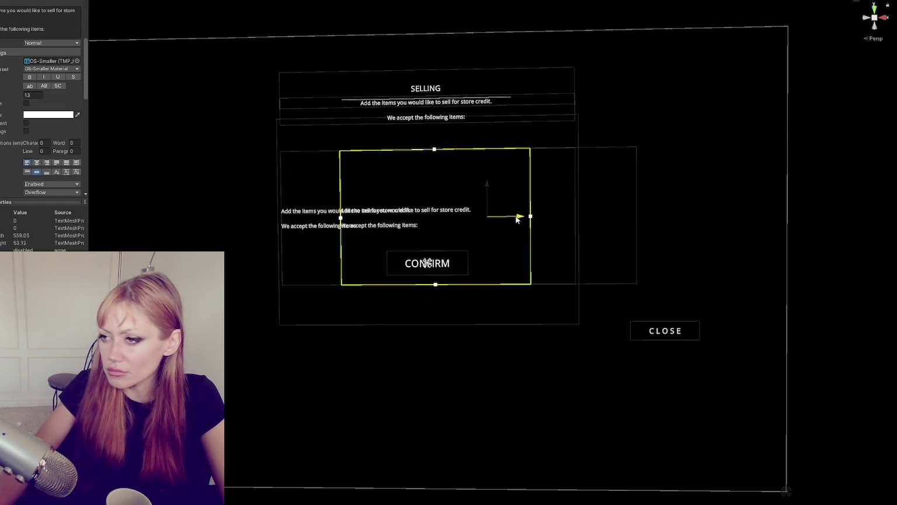
{"action": "scroll", "coordinate": [47, 76], "scroll_direction": "up", "scroll_amount": 10}
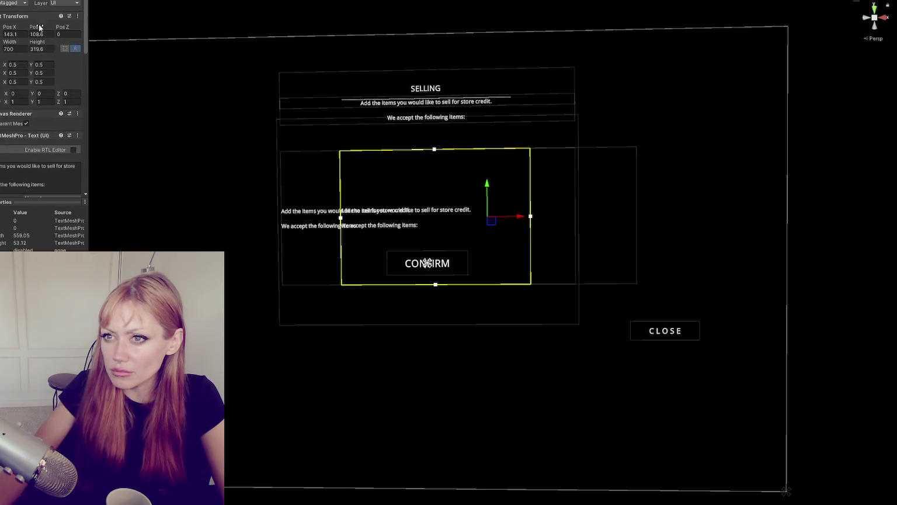
{"action": "type", "text": "0"}
{"action": "key", "text": "Return"}
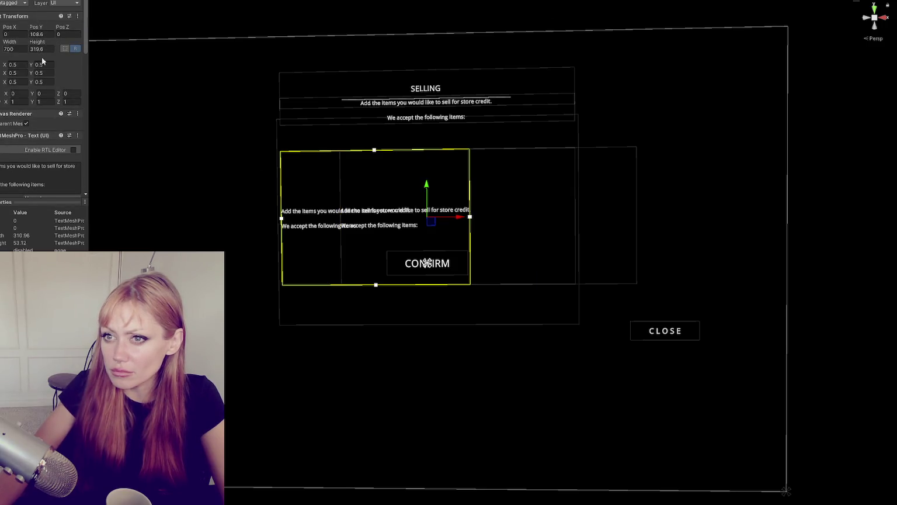
{"action": "left_click_drag", "start_coordinate": [471, 216], "coordinate": [403, 218]}
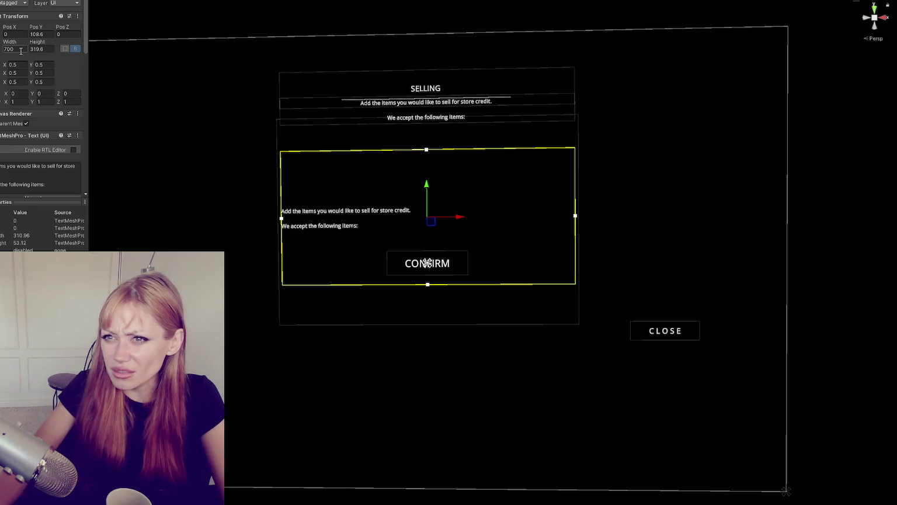
{"action": "mouse_move", "coordinate": [20, 49]}
{"action": "left_mouse_down"}
{"action": "mouse_move", "coordinate": [3, 49]}
{"action": "mouse_move", "coordinate": [642, 55]}
{"action": "mouse_move", "coordinate": [493, 60]}
{"action": "mouse_move", "coordinate": [550, 68]}
{"action": "mouse_move", "coordinate": [574, 90]}
{"action": "left_mouse_up"}
Replace the box's text with 'Empty Jar' and 'Kettle' on two lines and align it to the top.
{"action": "left_click", "coordinate": [18, 176]}
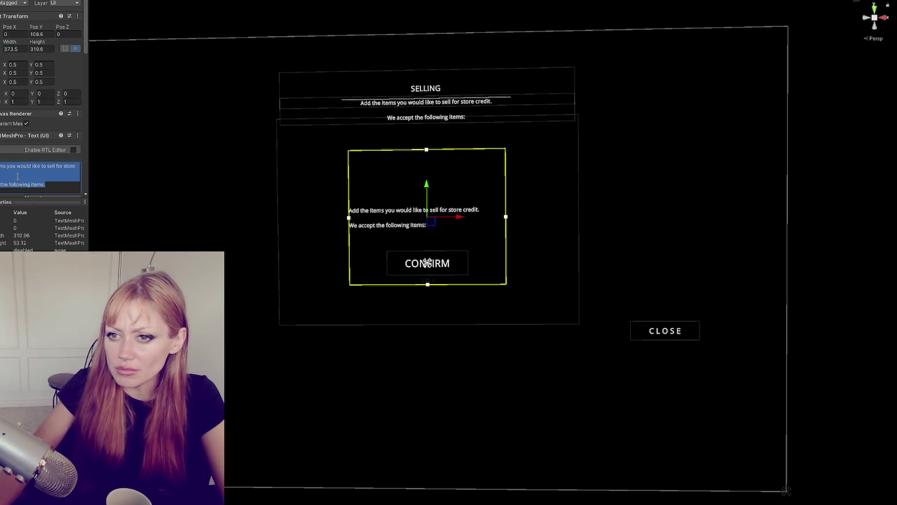
{"action": "type", "text": "ars"}
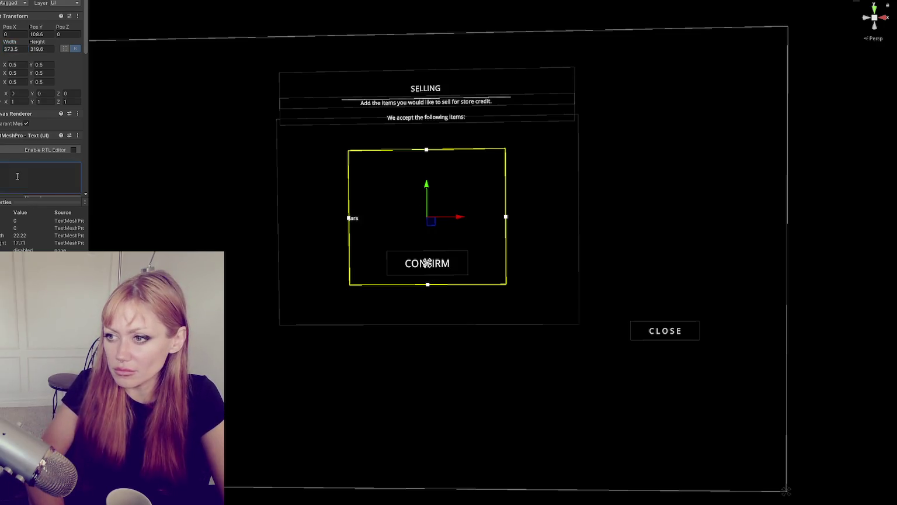
{"action": "type", "text": "Empty"}
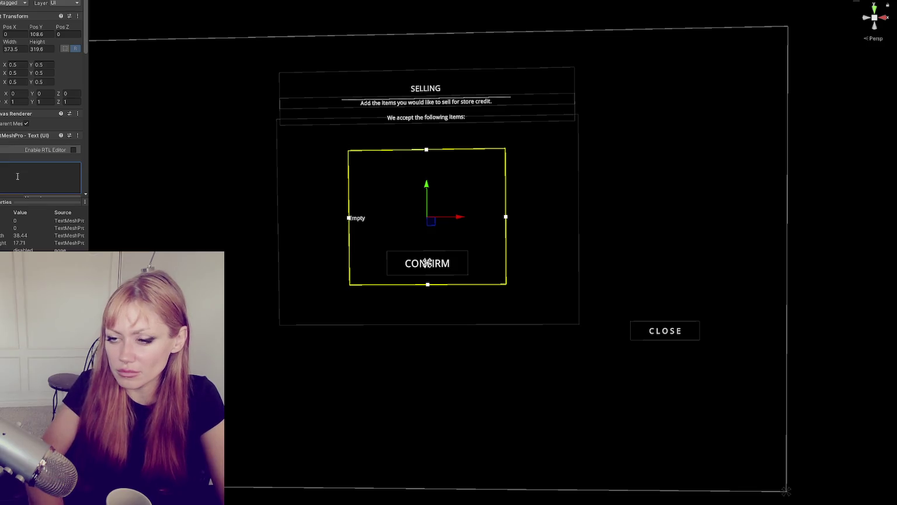
{"action": "type", "text": " Jar"}
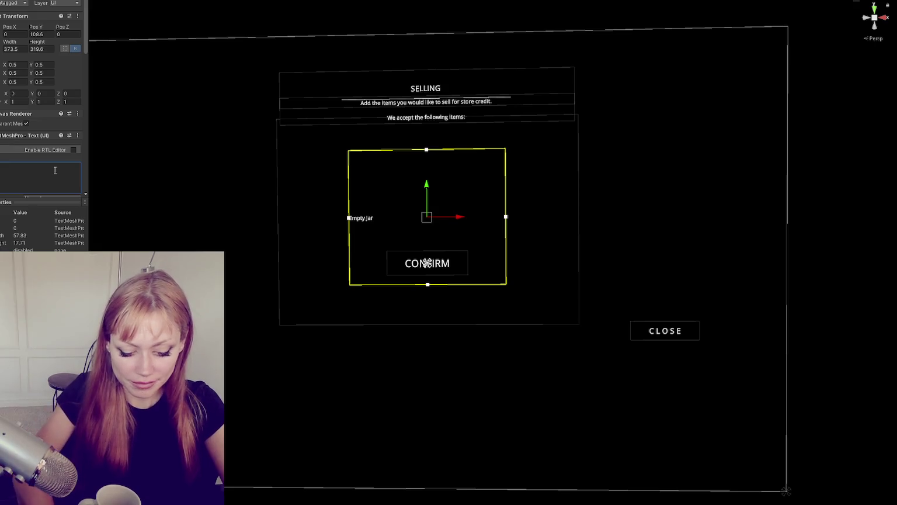
{"action": "key", "text": "Return"}
{"action": "type", "text": "Kettle"}
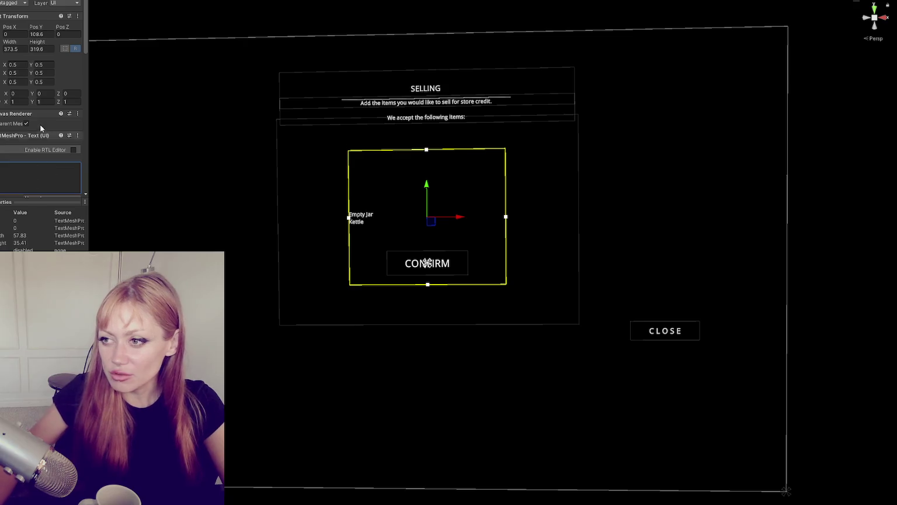
{"action": "scroll", "coordinate": [26, 156], "scroll_direction": "down", "scroll_amount": 5}
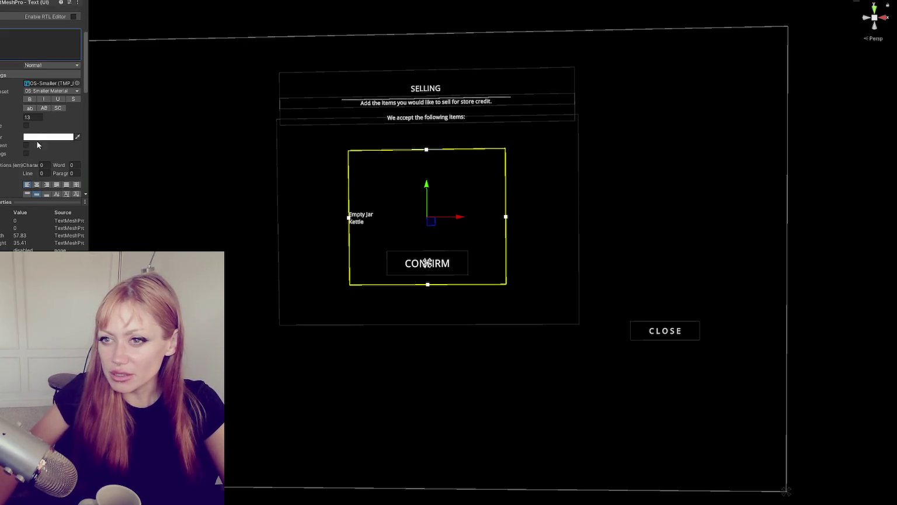
{"action": "left_click", "coordinate": [27, 194]}
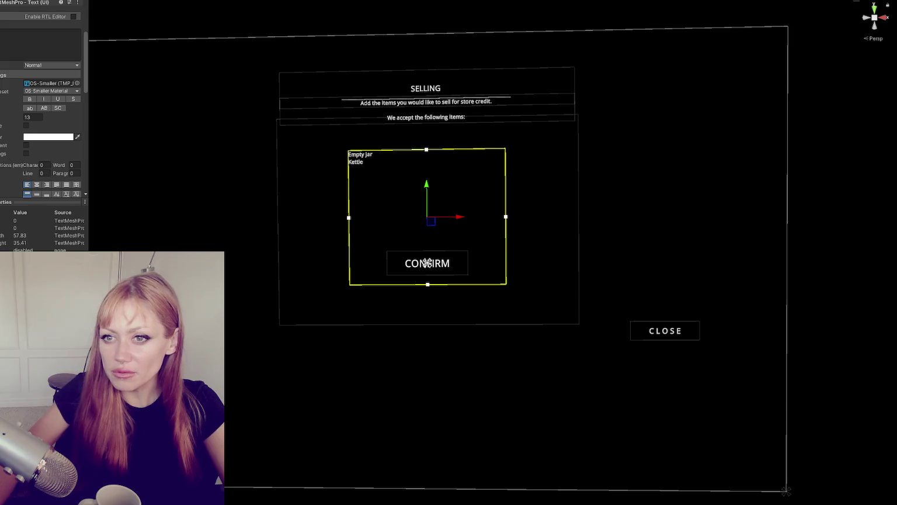
{"action": "scroll", "coordinate": [4, 14], "scroll_direction": "up", "scroll_amount": 5}
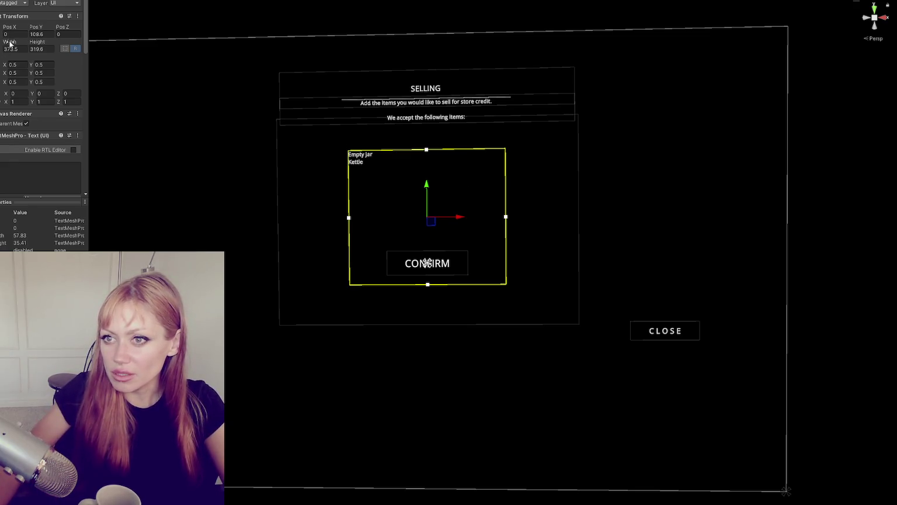
Narrow the Empty Jar and Kettle list box slightly and shift it left.
{"action": "left_click_drag", "start_coordinate": [10, 42], "coordinate": [5, 43]}
{"action": "mouse_move", "coordinate": [458, 218]}
{"action": "left_mouse_down"}
{"action": "mouse_move", "coordinate": [408, 217]}
{"action": "mouse_move", "coordinate": [437, 218]}
{"action": "left_mouse_up"}
{"action": "left_click_drag", "start_coordinate": [10, 43], "coordinate": [3, 42]}
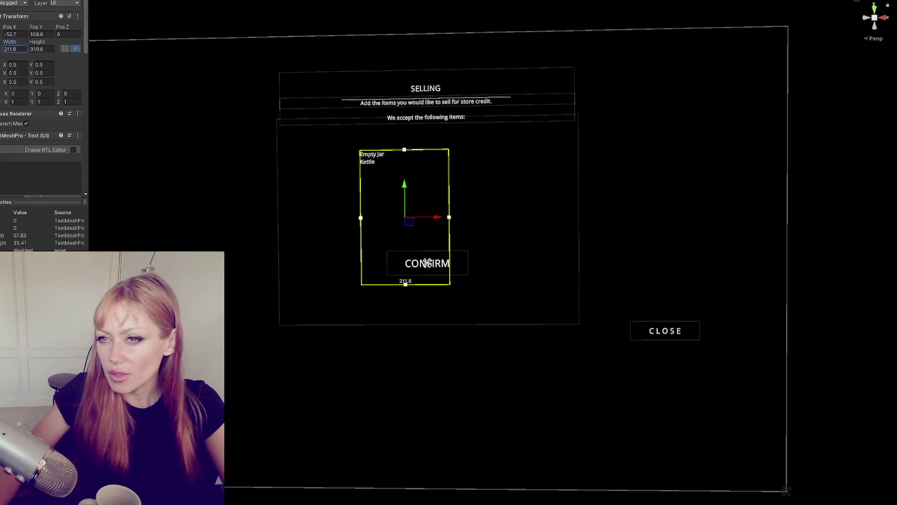
{"action": "left_click", "coordinate": [427, 262]}
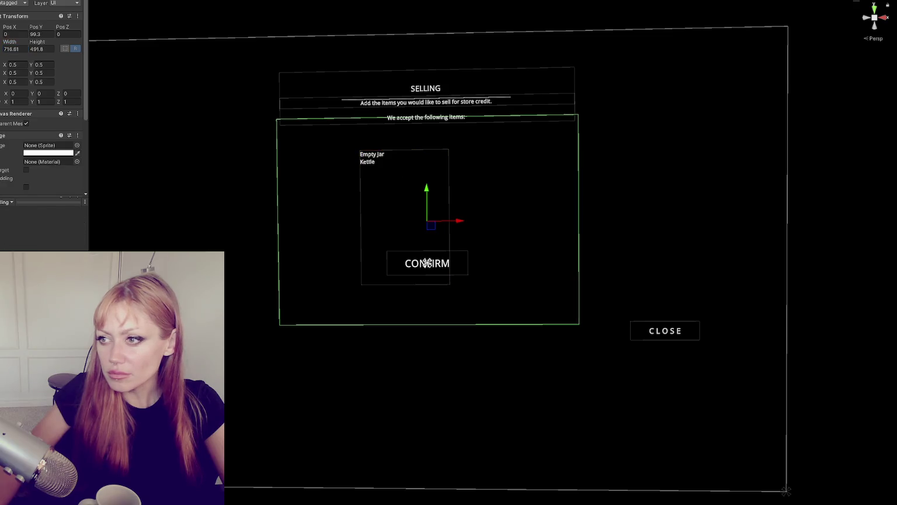
{"action": "left_click", "coordinate": [427, 263]}
Duplicate the list as a price column reading '1TP' and '8TP', 72.4 wide, beside the list.
{"action": "key", "text": "ctrl+d"}
{"action": "left_click_drag", "start_coordinate": [435, 214], "coordinate": [532, 216]}
{"action": "left_click", "coordinate": [21, 174]}
{"action": "key", "text": "ctrl+a"}
{"action": "key", "text": "BackSpace"}
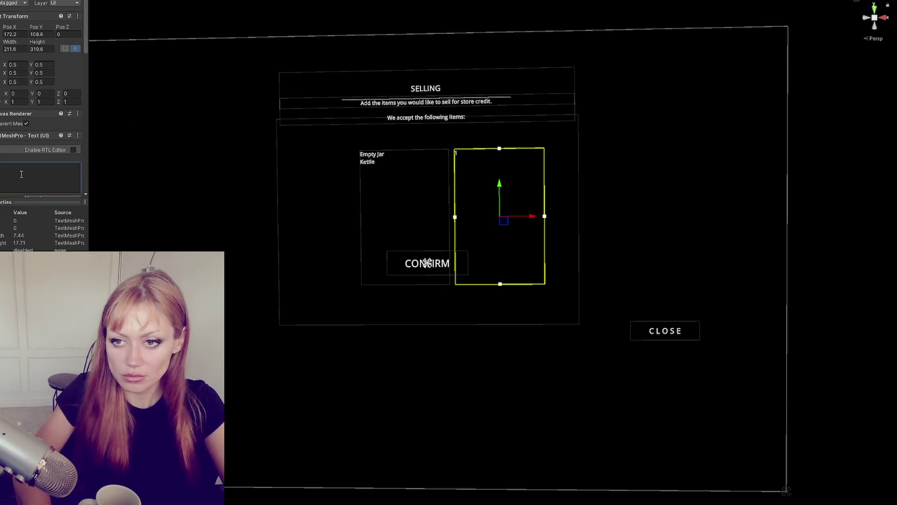
{"action": "type", "text": "TP 8"}
{"action": "type", "text": "TP"}
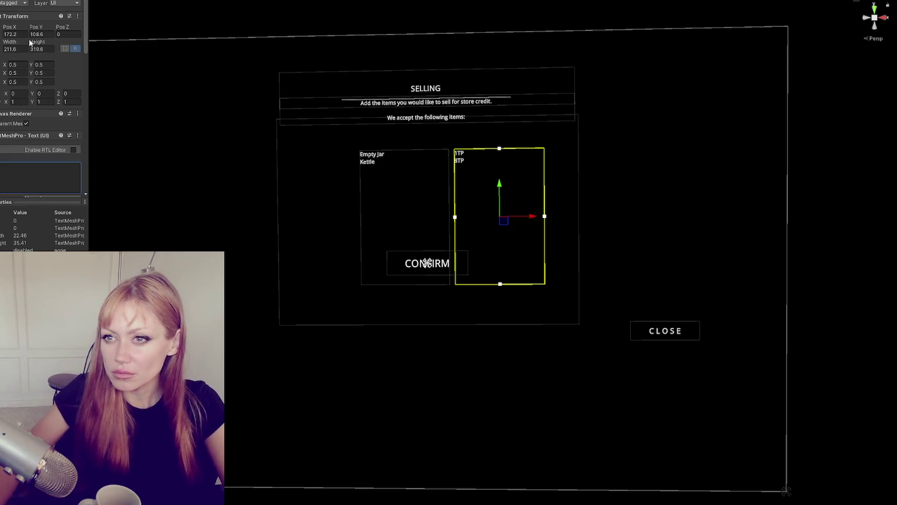
{"action": "left_click_drag", "start_coordinate": [30, 42], "coordinate": [12, 42]}
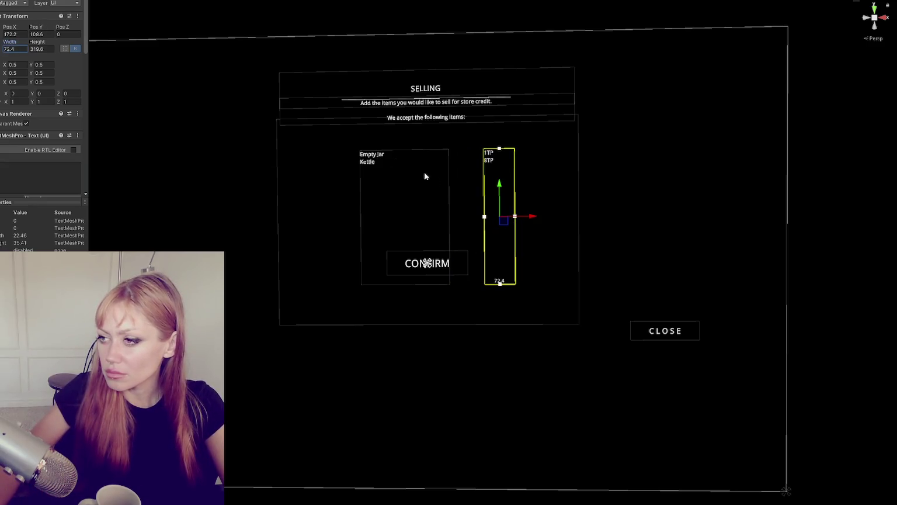
{"action": "left_click_drag", "start_coordinate": [537, 215], "coordinate": [508, 218]}
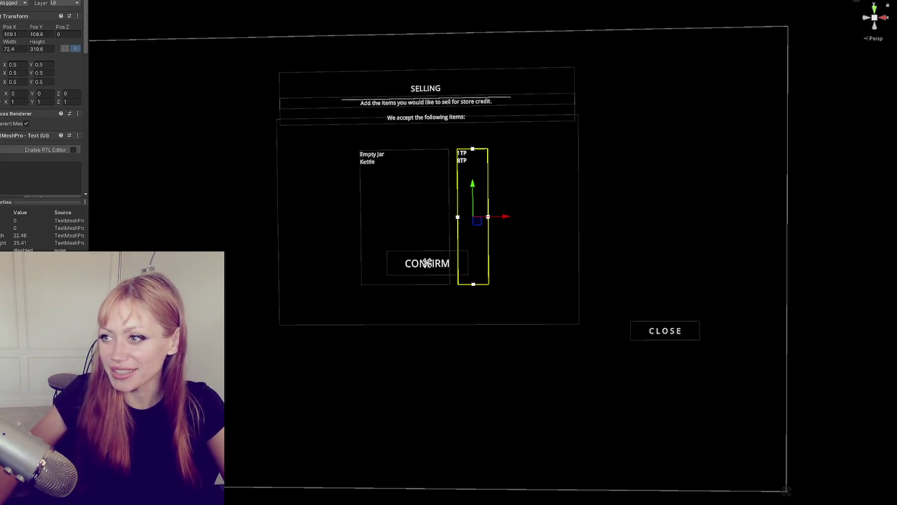
Duplicate the price column as a third column and shift the list and both price columns left.
{"action": "key", "text": "ctrl+d"}
{"action": "left_click_drag", "start_coordinate": [503, 217], "coordinate": [548, 215]}
{"action": "key", "text": "Up"}
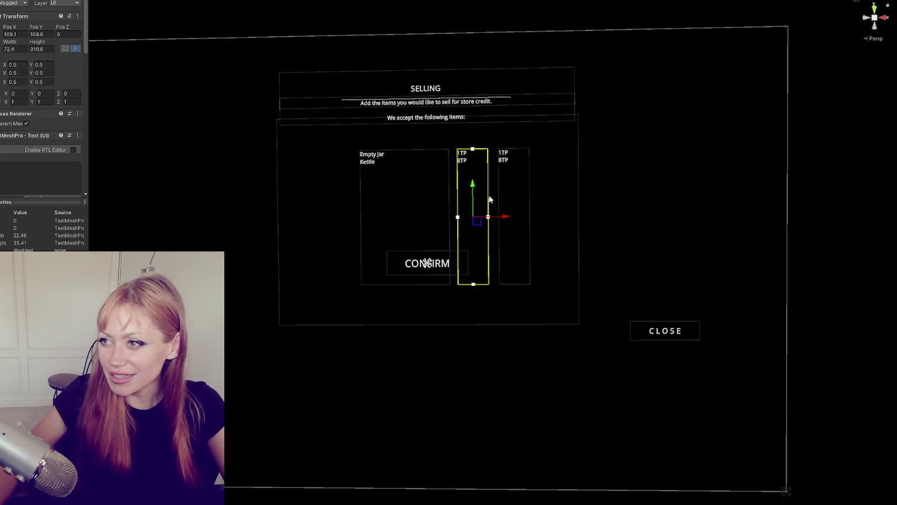
{"action": "key", "text": "Up"}
{"action": "left_click_drag", "start_coordinate": [437, 221], "coordinate": [418, 220]}
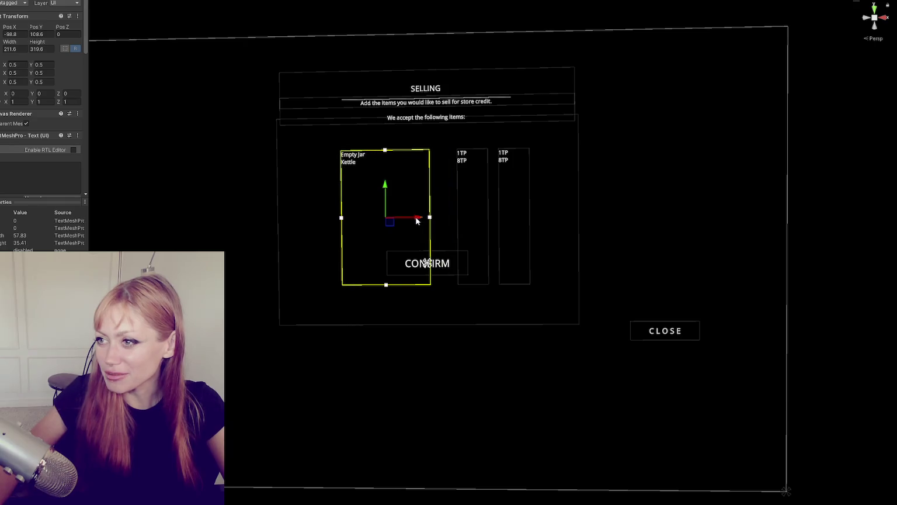
{"action": "key", "text": "Down"}
{"action": "left_click_drag", "start_coordinate": [506, 221], "coordinate": [485, 220]}
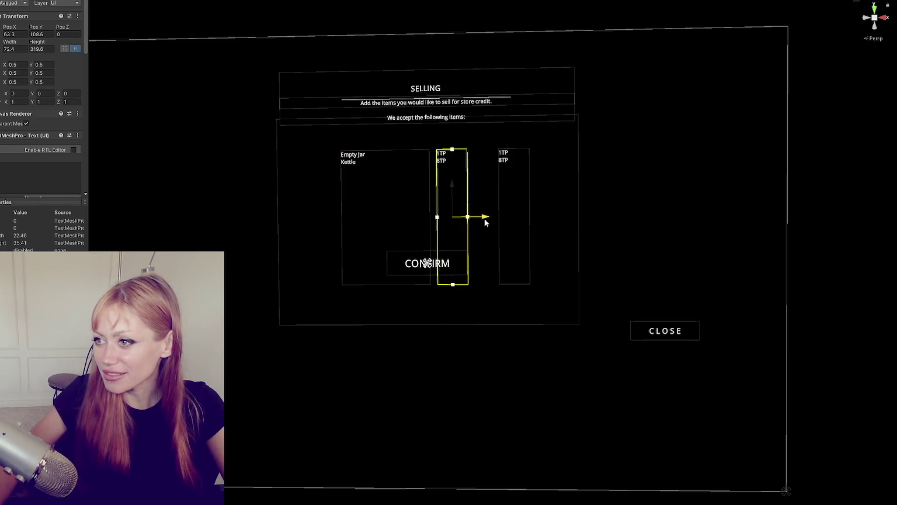
{"action": "key", "text": "Down"}
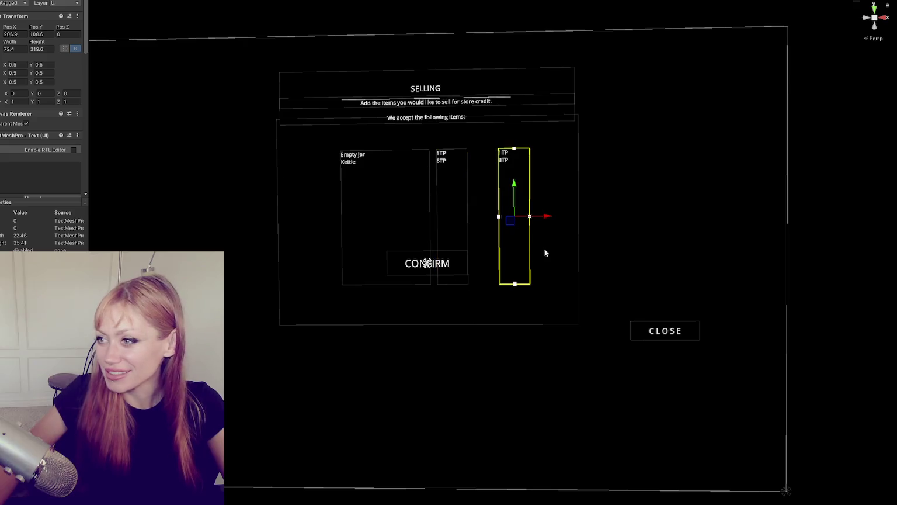
{"action": "left_click_drag", "start_coordinate": [548, 215], "coordinate": [526, 220]}
Select the right price column and raise it slightly to line up with the others.
{"action": "left_click", "coordinate": [665, 209]}
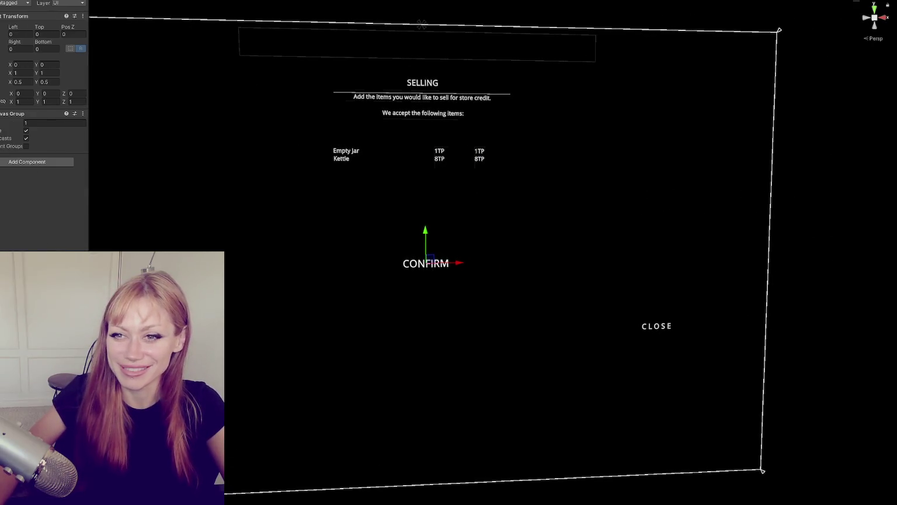
{"action": "left_click", "coordinate": [425, 263]}
{"action": "left_click", "coordinate": [425, 262]}
{"action": "left_click", "coordinate": [425, 263]}
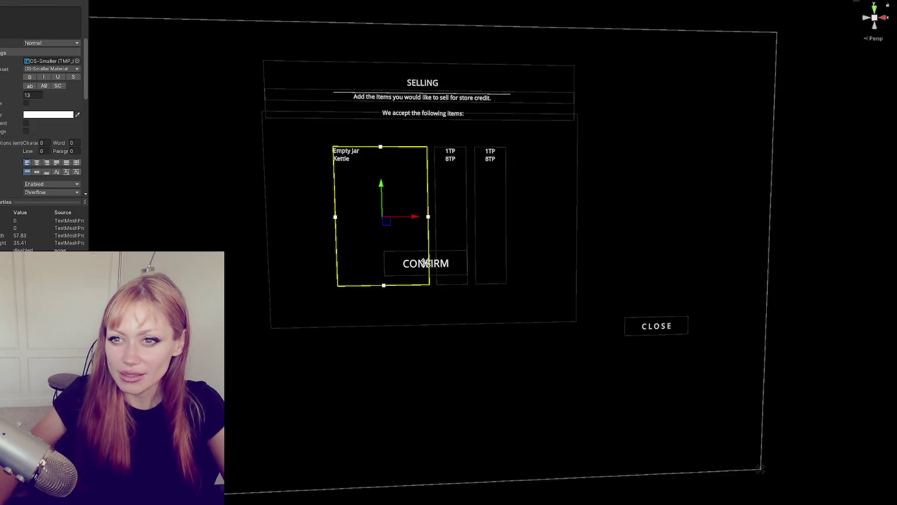
{"action": "left_click", "coordinate": [425, 263]}
{"action": "left_click", "coordinate": [425, 262]}
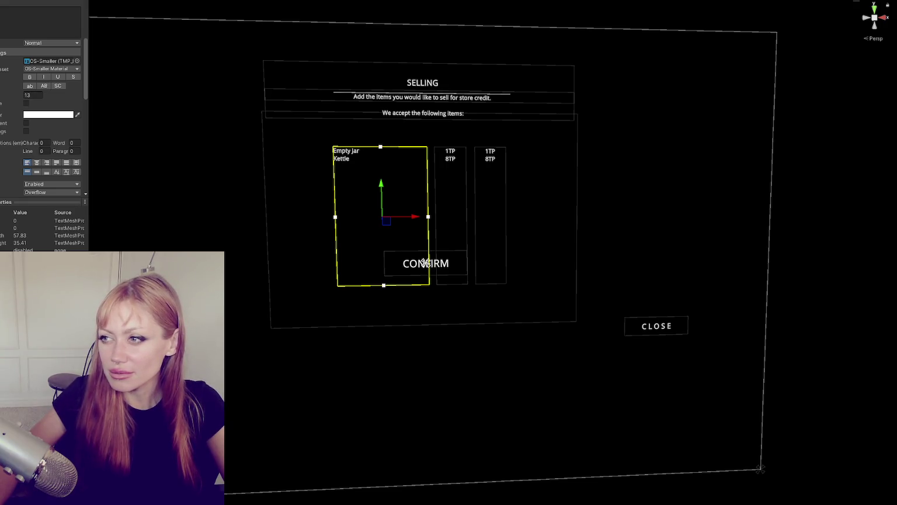
{"action": "left_click", "coordinate": [425, 263]}
{"action": "left_click", "coordinate": [426, 262]}
{"action": "left_click", "coordinate": [425, 263]}
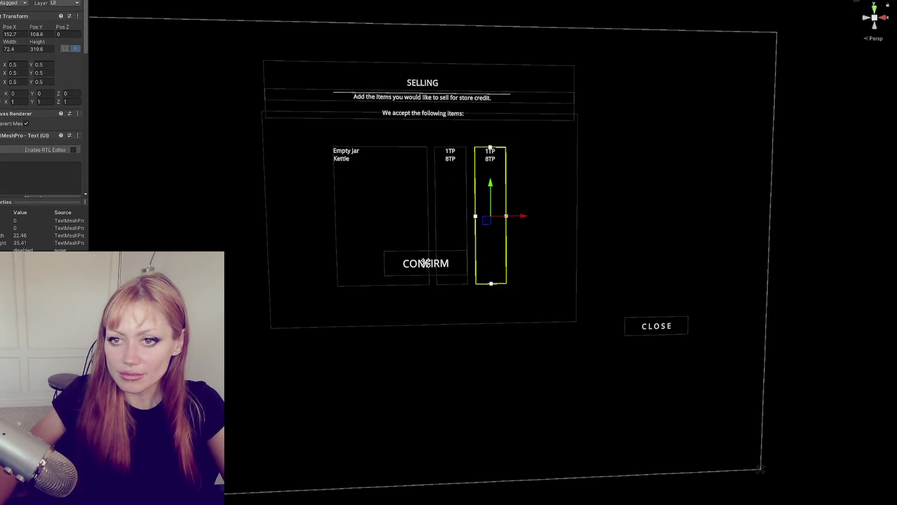
{"action": "left_click", "coordinate": [426, 263]}
{"action": "key", "text": "ctrl+z"}
{"action": "key", "text": "ctrl+y"}
{"action": "left_click", "coordinate": [491, 217], "text": "ctrl"}
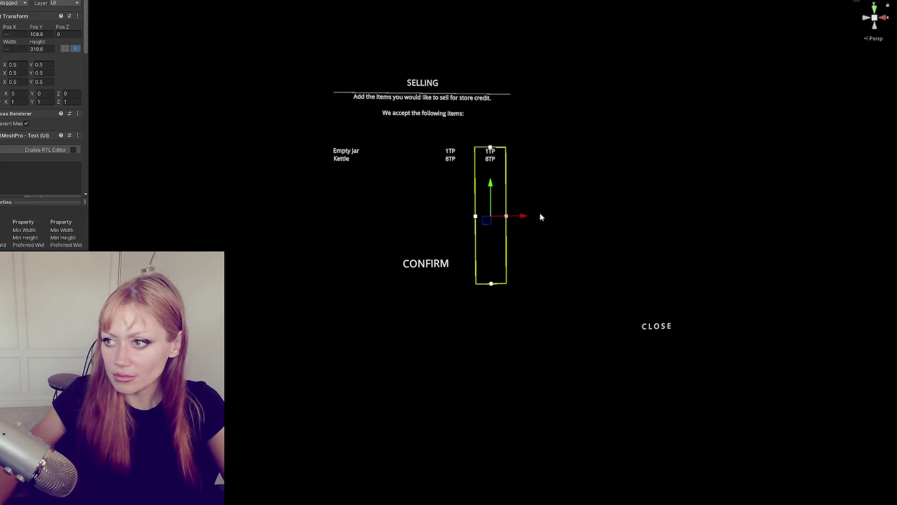
{"action": "left_click", "coordinate": [489, 190], "text": "ctrl"}
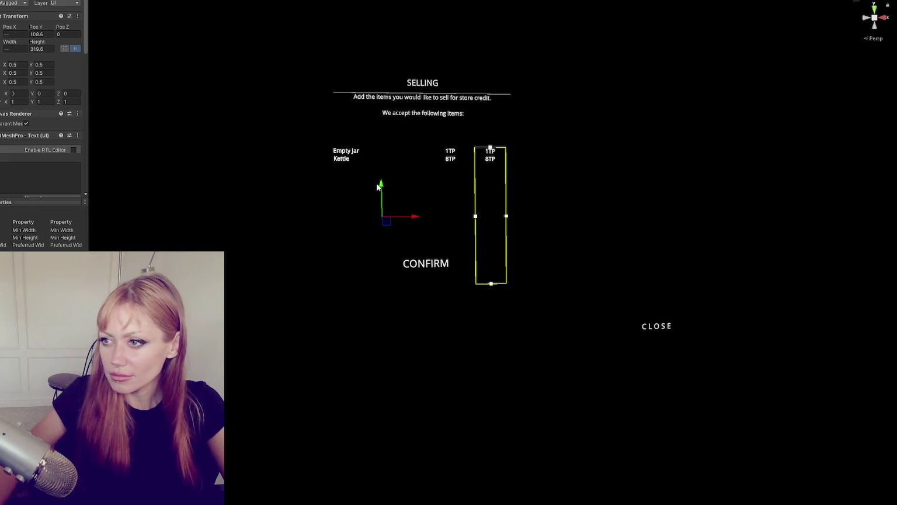
{"action": "left_click", "coordinate": [491, 186]}
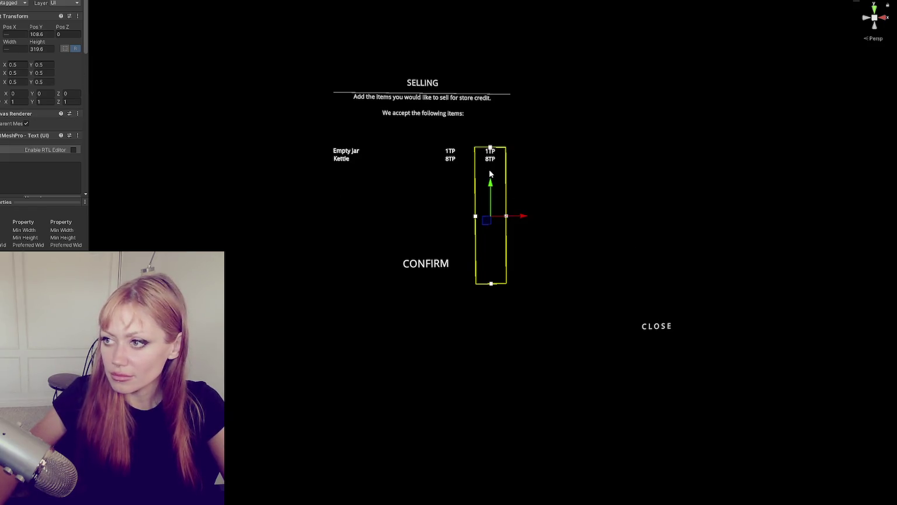
{"action": "left_click_drag", "start_coordinate": [492, 185], "coordinate": [491, 173]}
Set the item list text's font size to 15.
{"action": "scroll", "coordinate": [29, 170], "scroll_direction": "down", "scroll_amount": 5}
{"action": "left_click", "coordinate": [35, 139]}
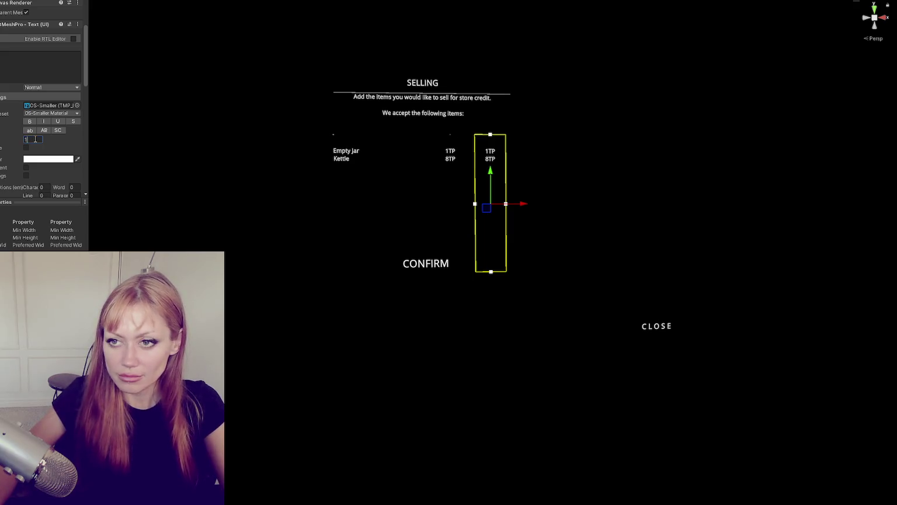
{"action": "type", "text": "15"}
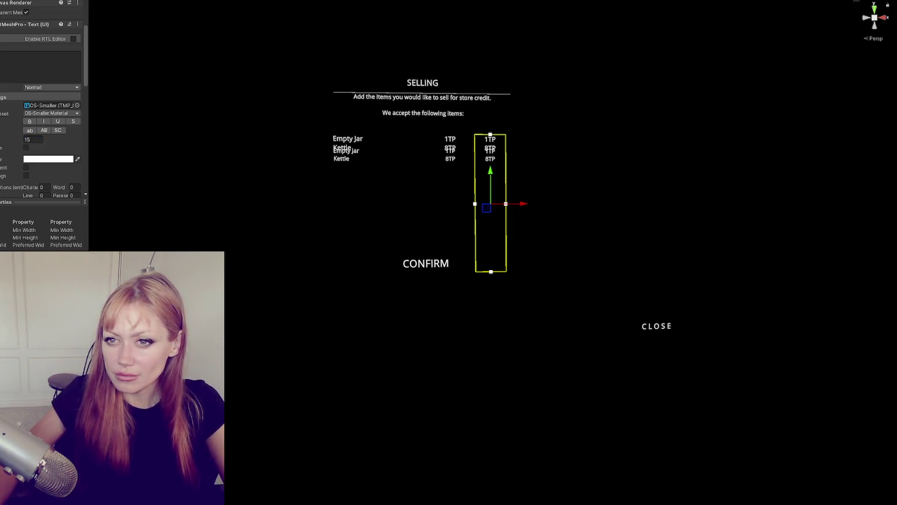
Head the first column 'We will buy:' and select the middle price column's text.
{"action": "left_click", "coordinate": [11, 64]}
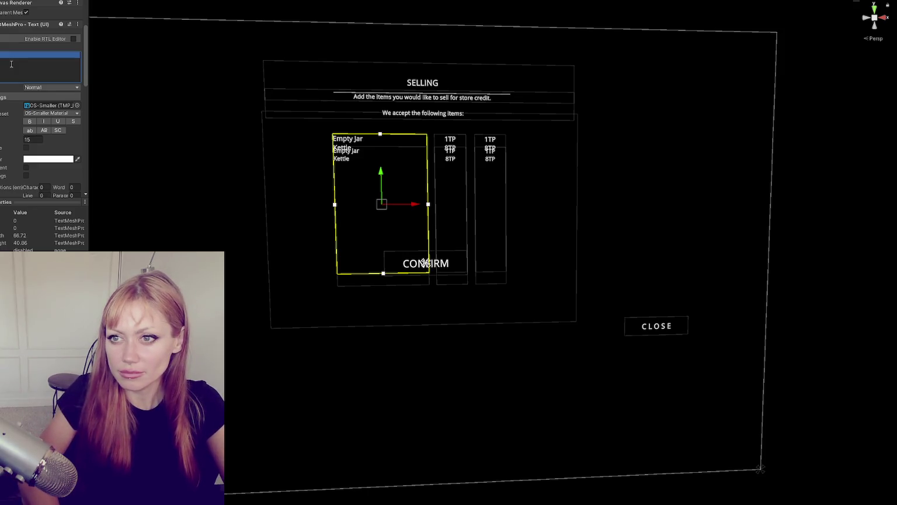
{"action": "type", "text": "We will"}
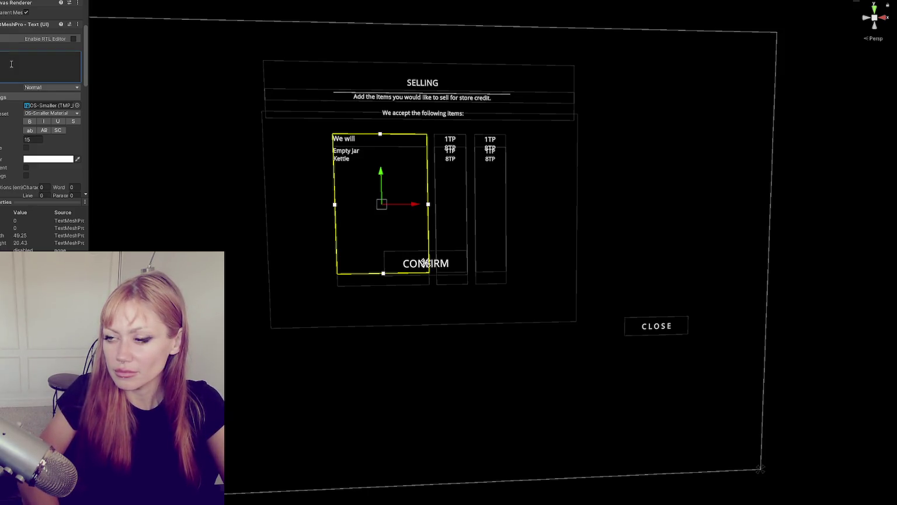
{"action": "key", "text": "BackSpace"}
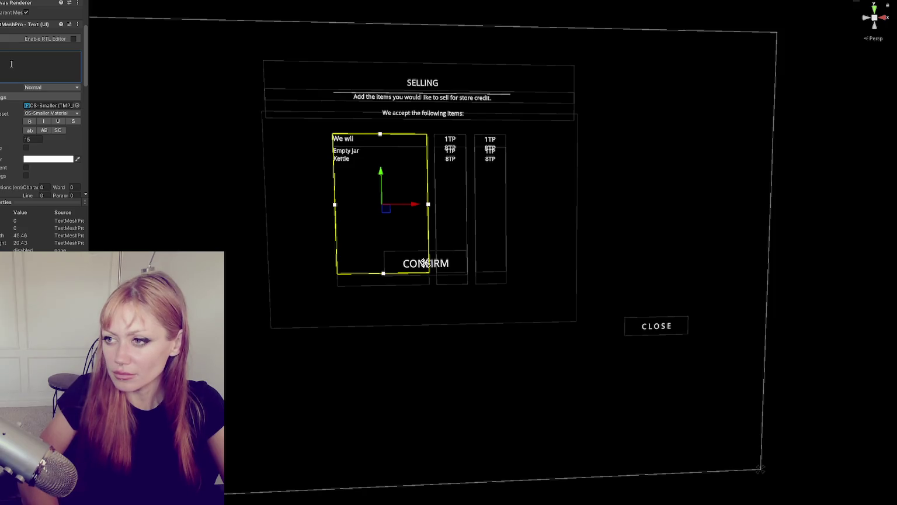
{"action": "type", "text": "l but:"}
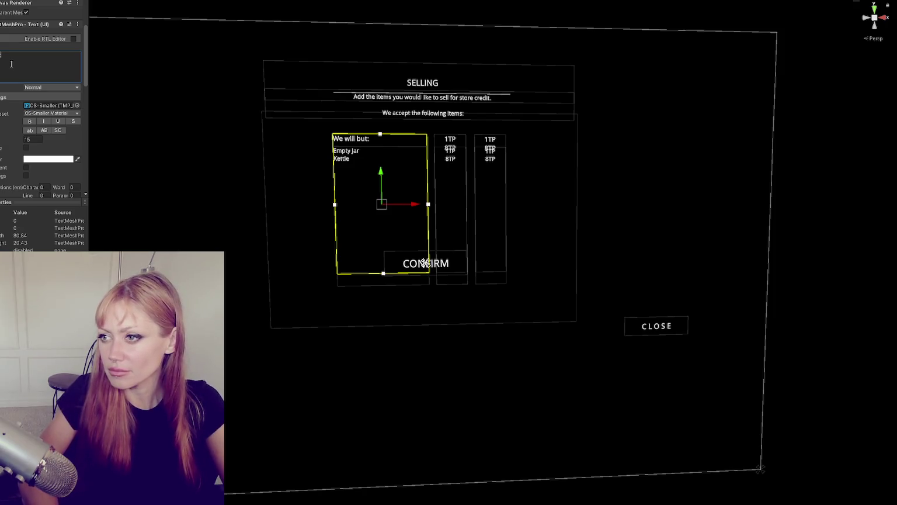
{"action": "key", "text": "BackSpace"}
{"action": "key", "text": "BackSpace"}
{"action": "type", "text": "y:"}
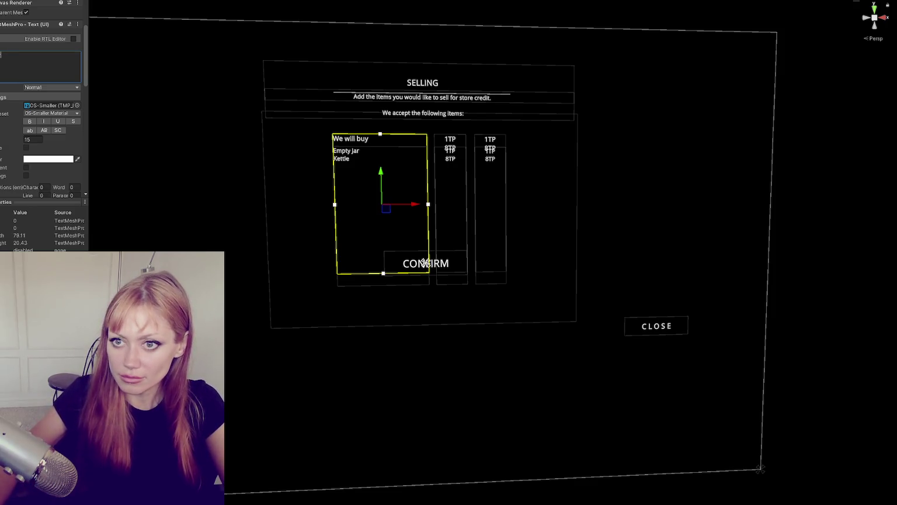
{"action": "left_click", "coordinate": [450, 204]}
{"action": "left_click", "coordinate": [41, 54]}
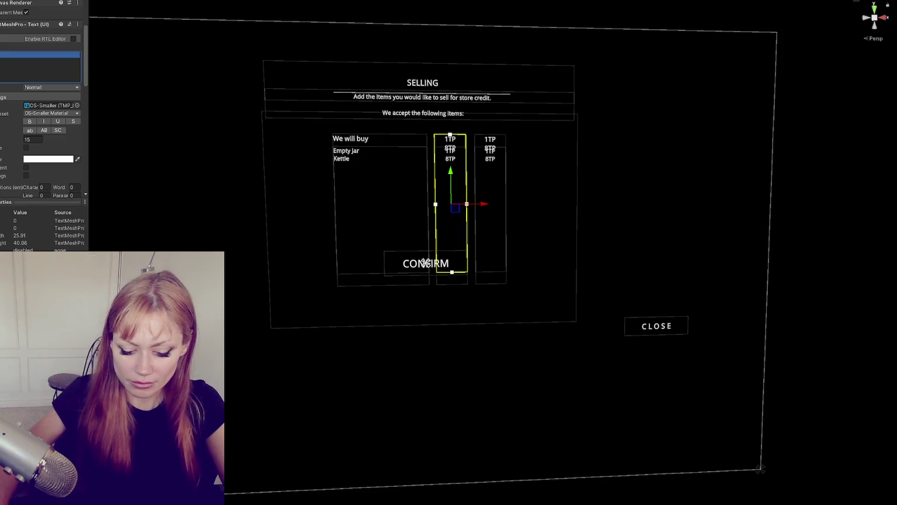
Replace the middle column's text with 'Selling Price' and widen its Rect Transform.
{"action": "key", "text": "BackSpace"}
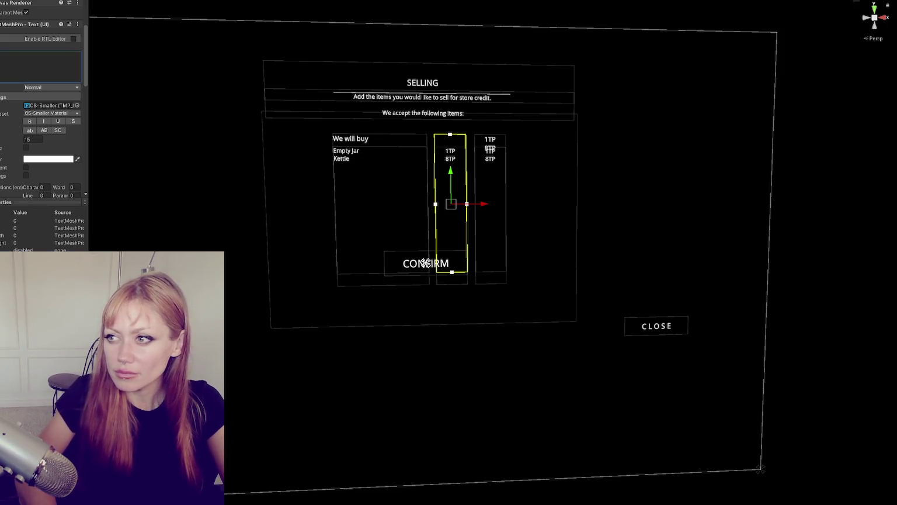
{"action": "type", "text": "For"}
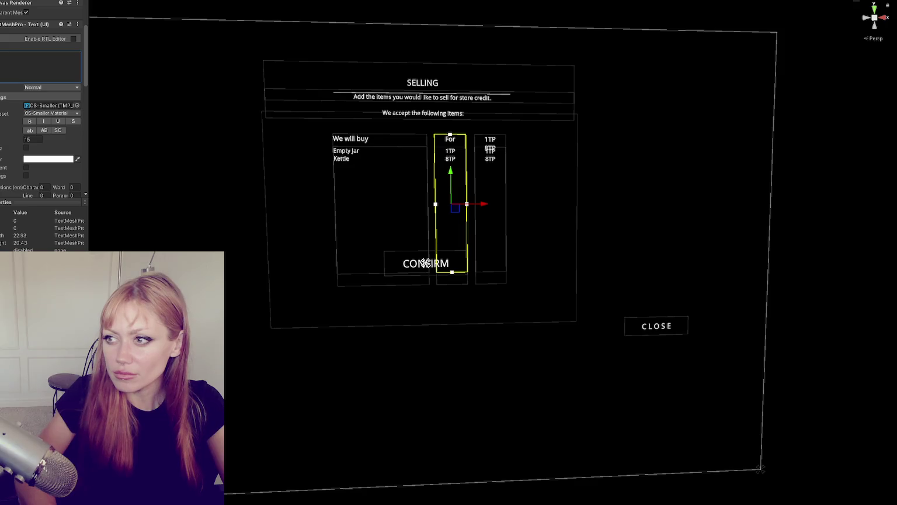
{"action": "key", "text": "ctrl+z"}
{"action": "type", "text": "Selling Price"}
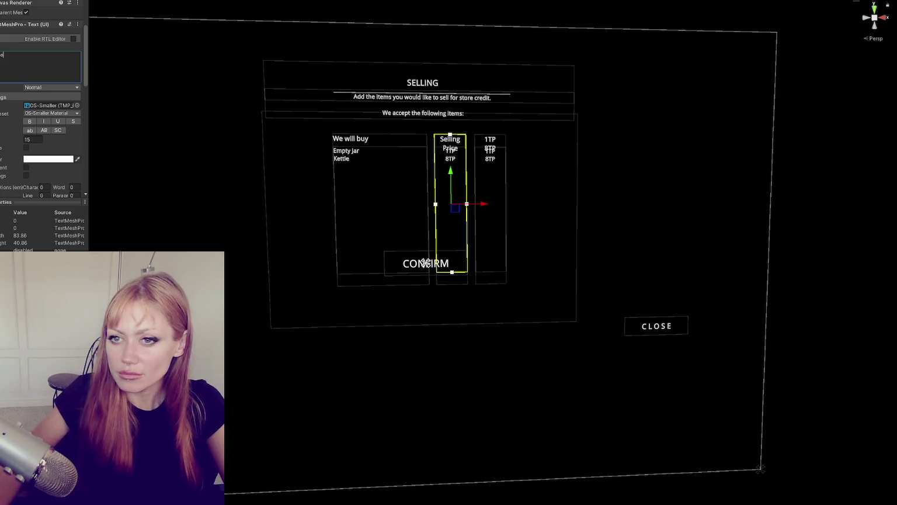
{"action": "scroll", "coordinate": [34, 36], "scroll_direction": "up", "scroll_amount": 4}
{"action": "mouse_move", "coordinate": [11, 45]}
{"action": "left_mouse_down"}
{"action": "mouse_move", "coordinate": [65, 46]}
{"action": "mouse_move", "coordinate": [47, 44]}
{"action": "left_mouse_up"}
Compare the sizes of the third, We will buy and Selling Price columns.
{"action": "left_click", "coordinate": [490, 175]}
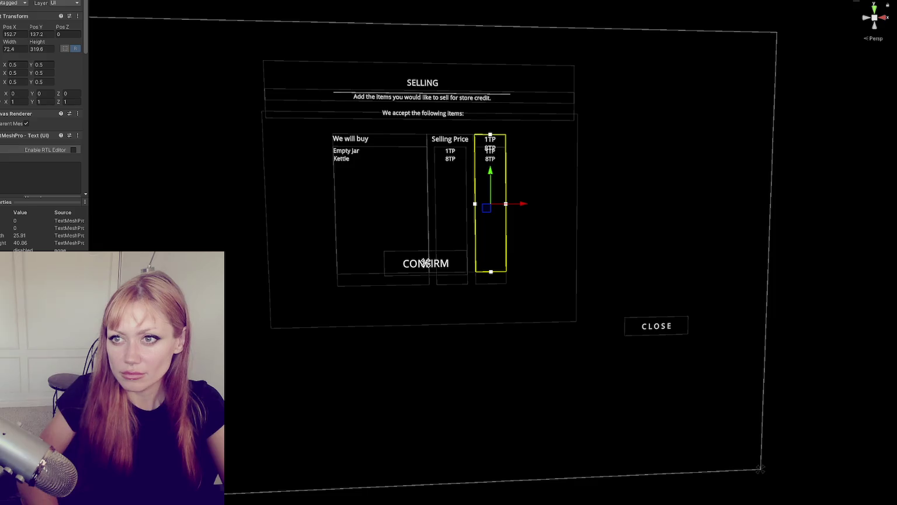
{"action": "left_click", "coordinate": [425, 262]}
{"action": "left_click", "coordinate": [425, 263]}
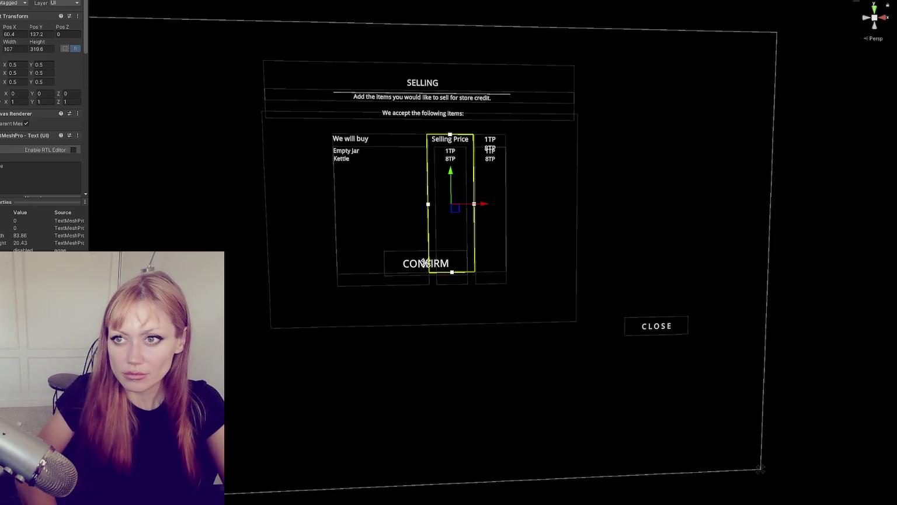
{"action": "left_click", "coordinate": [425, 263]}
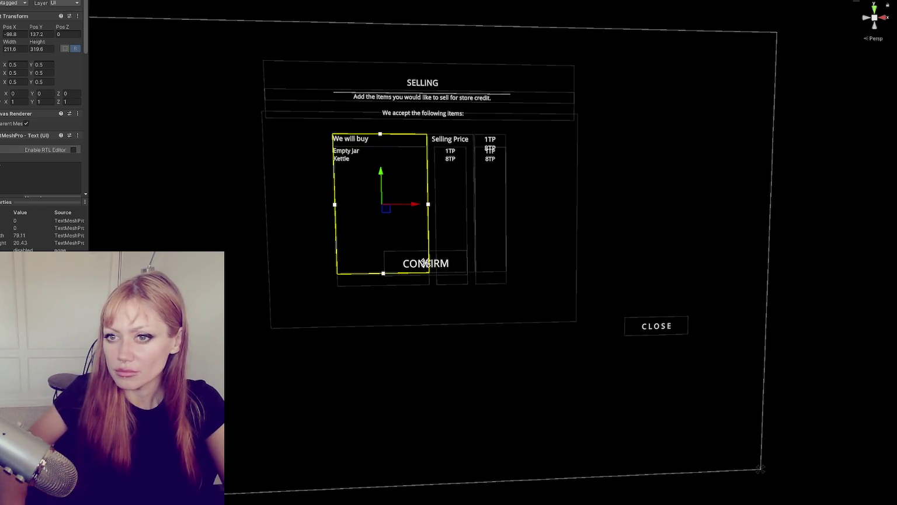
Give the third column the heading 'Selling'.
{"action": "left_click", "coordinate": [490, 204]}
{"action": "left_click", "coordinate": [15, 165]}
{"action": "type", "text": "Y"}
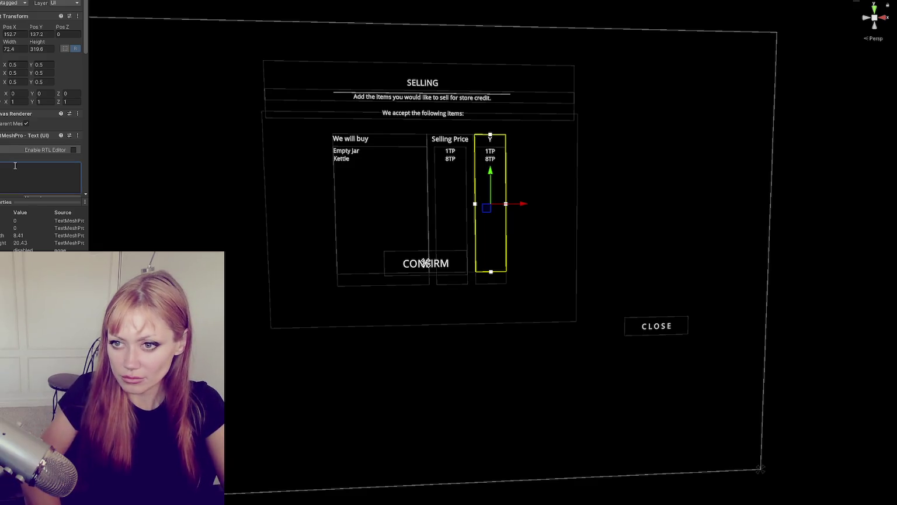
{"action": "type", "text": "ou"}
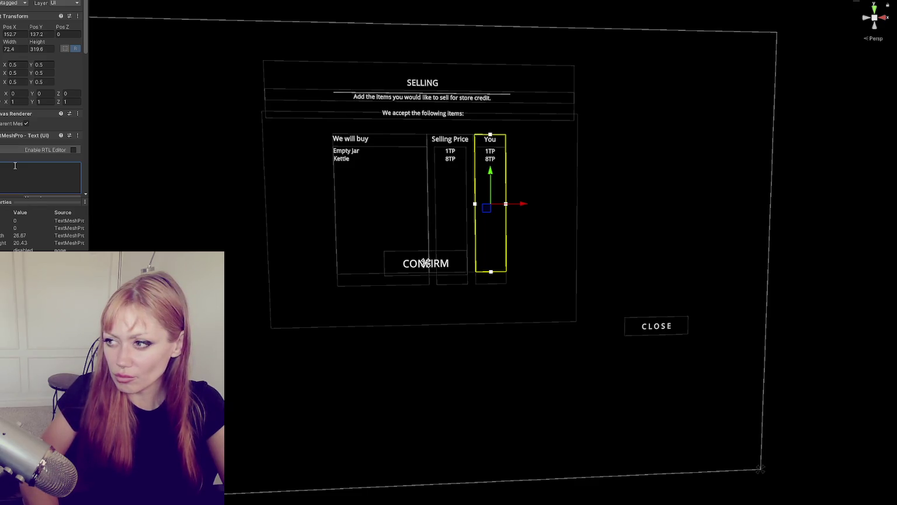
{"action": "key", "text": "BackSpace"}
{"action": "key", "text": "BackSpace"}
{"action": "key", "text": "BackSpace"}
{"action": "type", "text": "Selling"}
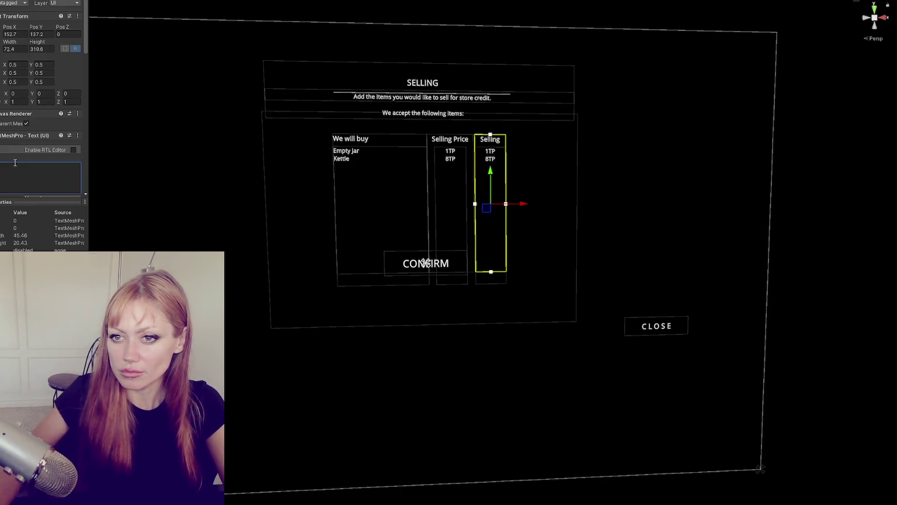
Replace the Selling column's price values with an empty line and '2'.
{"action": "left_click", "coordinate": [425, 263]}
{"action": "left_click", "coordinate": [425, 263]}
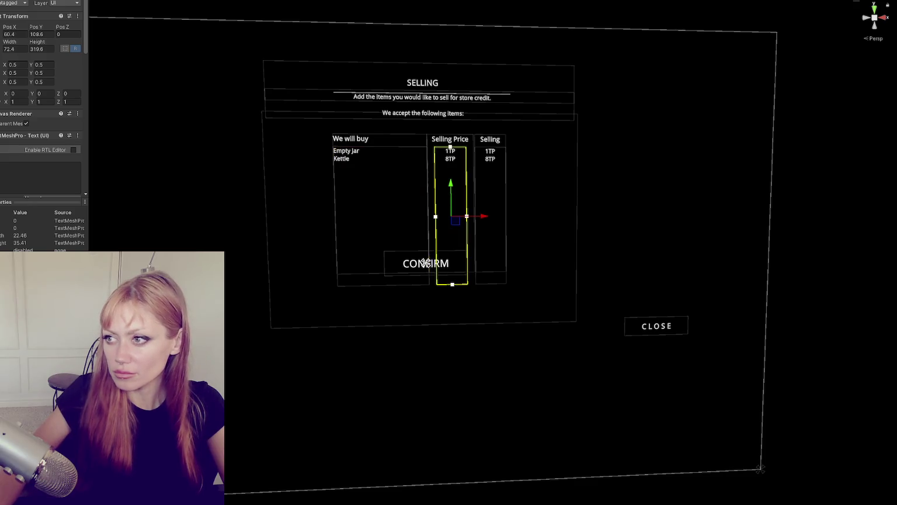
{"action": "left_click", "coordinate": [425, 263]}
{"action": "left_click", "coordinate": [14, 174]}
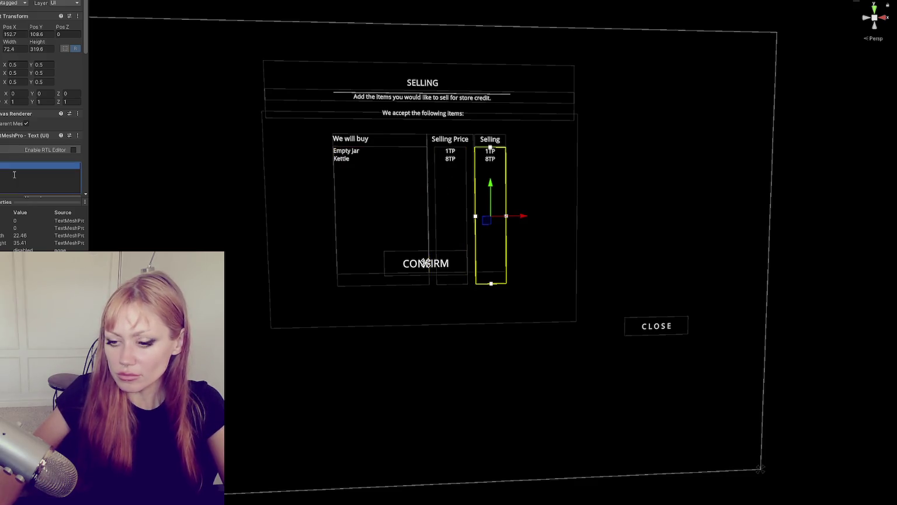
{"action": "key", "text": "ctrl+a"}
{"action": "type", "text": "0"}
{"action": "key", "text": "BackSpace"}
{"action": "key", "text": "Return"}
{"action": "type", "text": "2"}
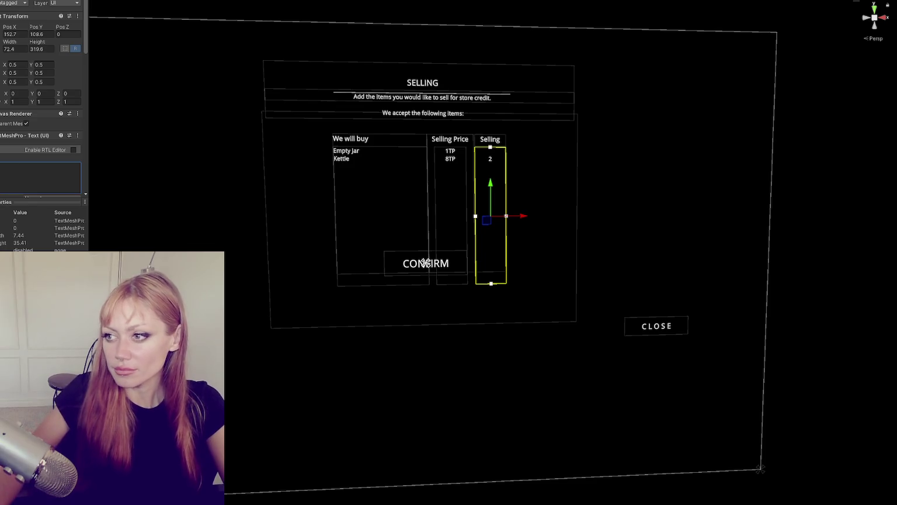
{"action": "left_click", "coordinate": [425, 263]}
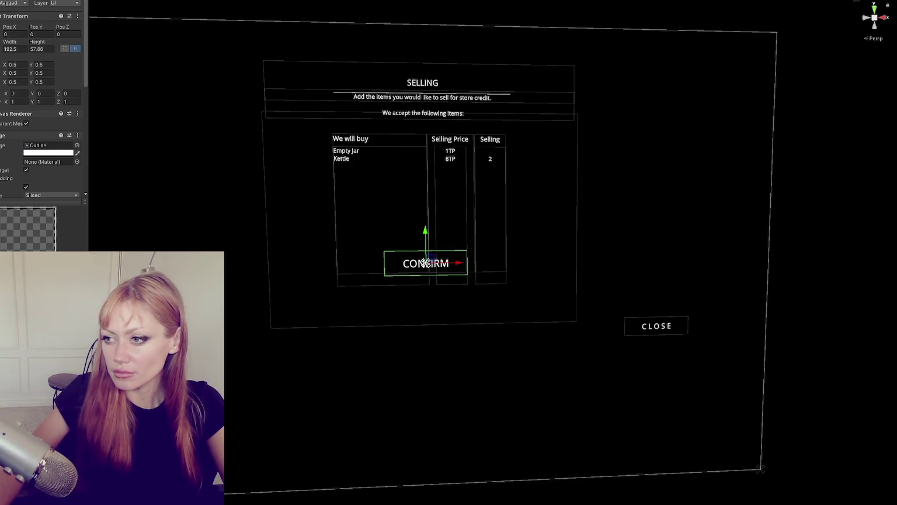
Drag the CONFIRM button further down the selling panel.
{"action": "left_click_drag", "start_coordinate": [427, 235], "coordinate": [431, 277]}
{"action": "scroll", "coordinate": [233, 226], "scroll_direction": "down", "scroll_amount": 5}
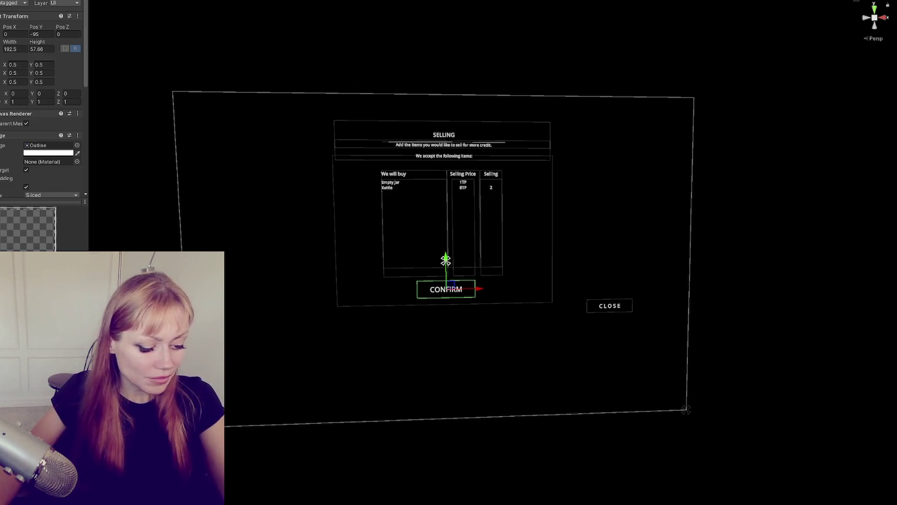
{"action": "left_click", "coordinate": [443, 93]}
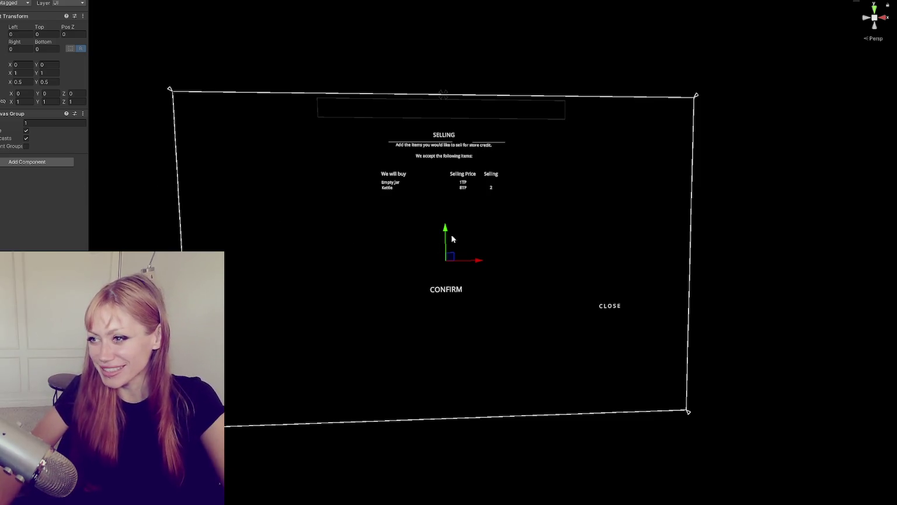
{"action": "scroll", "coordinate": [472, 235], "scroll_direction": "up", "scroll_amount": 4}
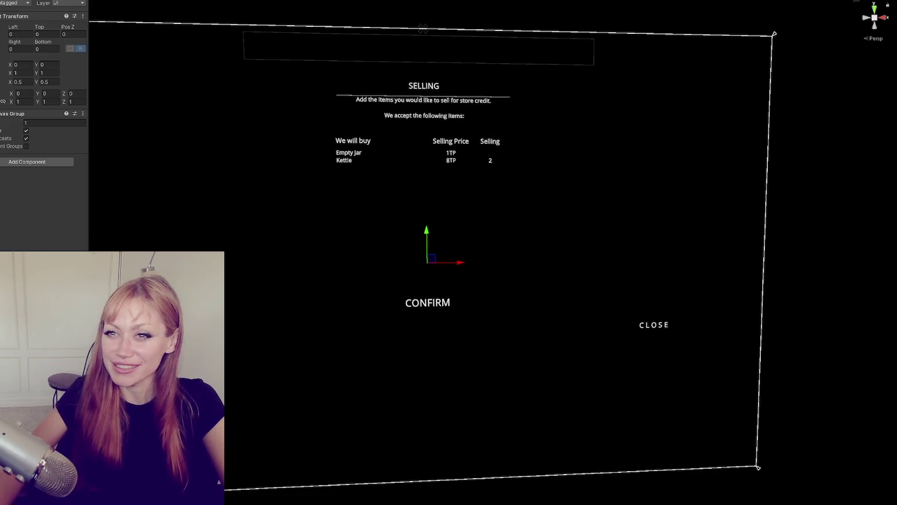
Delete the 'We accept the following items:' line from the subtitle text.
{"action": "left_click", "coordinate": [427, 263]}
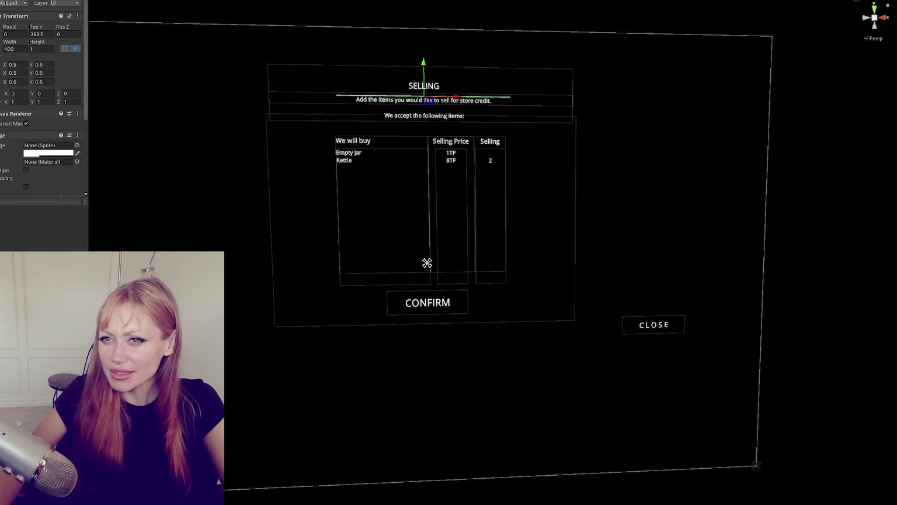
{"action": "left_click", "coordinate": [432, 108]}
{"action": "left_click_drag", "start_coordinate": [425, 79], "coordinate": [424, 81]}
{"action": "scroll", "coordinate": [35, 170], "scroll_direction": "down", "scroll_amount": 3}
{"action": "left_click_drag", "start_coordinate": [49, 111], "coordinate": [59, 118]}
{"action": "key", "text": "BackSpace"}
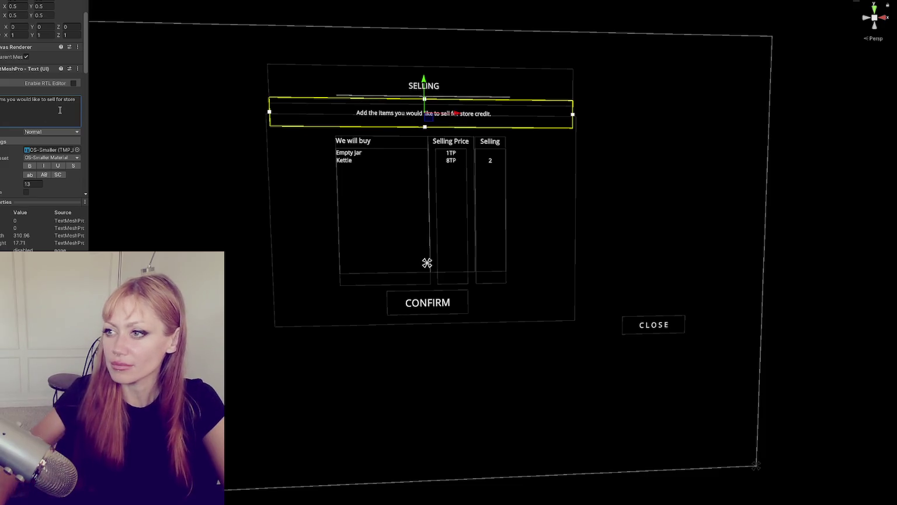
{"action": "left_click_drag", "start_coordinate": [424, 82], "coordinate": [424, 77]}
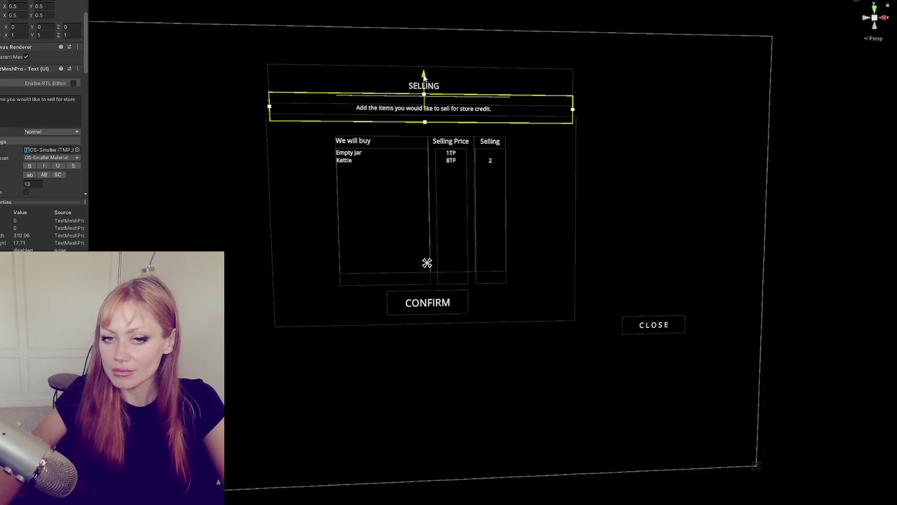
{"action": "left_click", "coordinate": [625, 126]}
{"action": "mouse_move", "coordinate": [625, 126]}
{"action": "left_mouse_down"}
{"action": "mouse_move", "coordinate": [589, 186]}
{"action": "mouse_move", "coordinate": [624, 186]}
{"action": "left_mouse_up"}
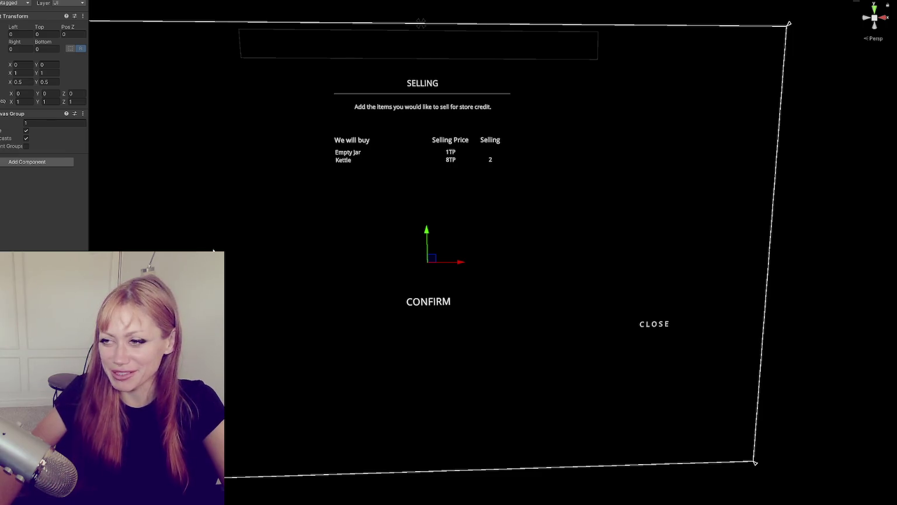
{"action": "left_click", "coordinate": [428, 301]}
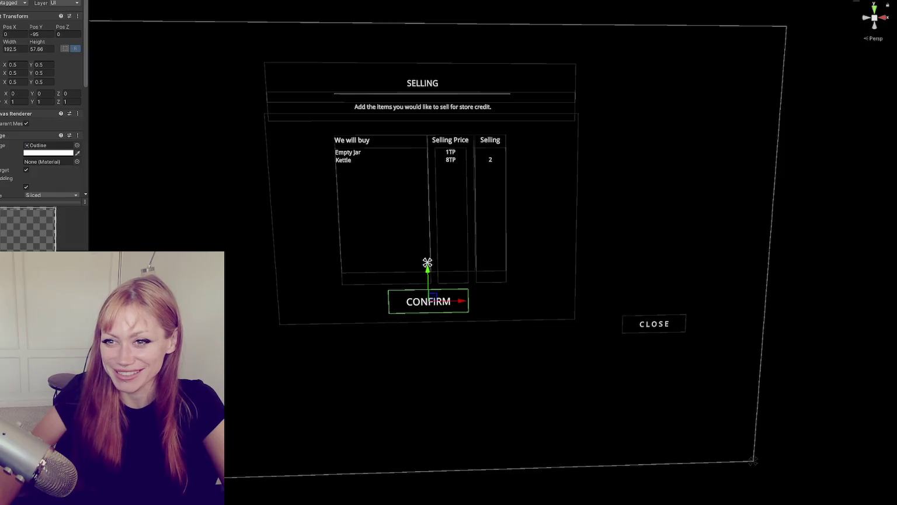
Select the CLOSE button and compare it with CONFIRM's placement.
{"action": "left_click", "coordinate": [53, 152]}
{"action": "left_click", "coordinate": [146, 154]}
{"action": "mouse_move", "coordinate": [146, 154]}
{"action": "left_mouse_down"}
{"action": "mouse_move", "coordinate": [350, 274]}
{"action": "mouse_move", "coordinate": [394, 219]}
{"action": "mouse_move", "coordinate": [375, 214]}
{"action": "left_mouse_up"}
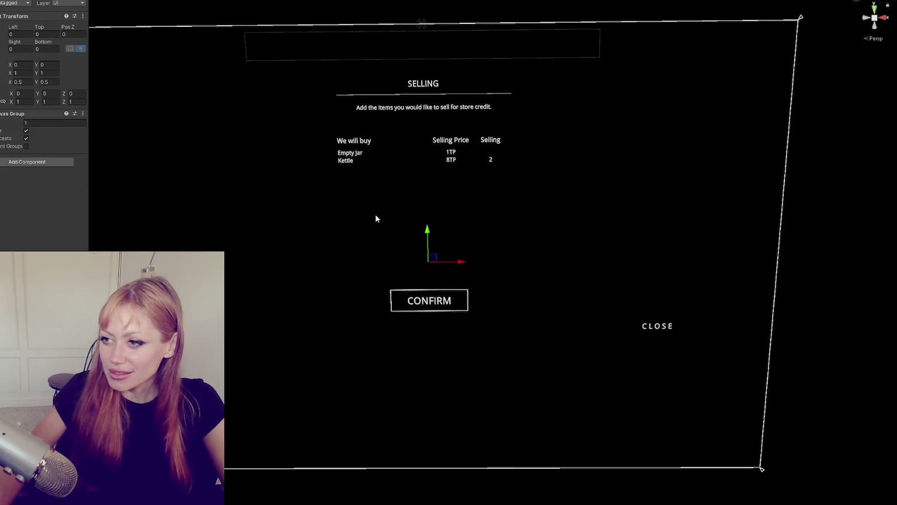
{"action": "left_click", "coordinate": [429, 300]}
{"action": "left_click", "coordinate": [658, 326]}
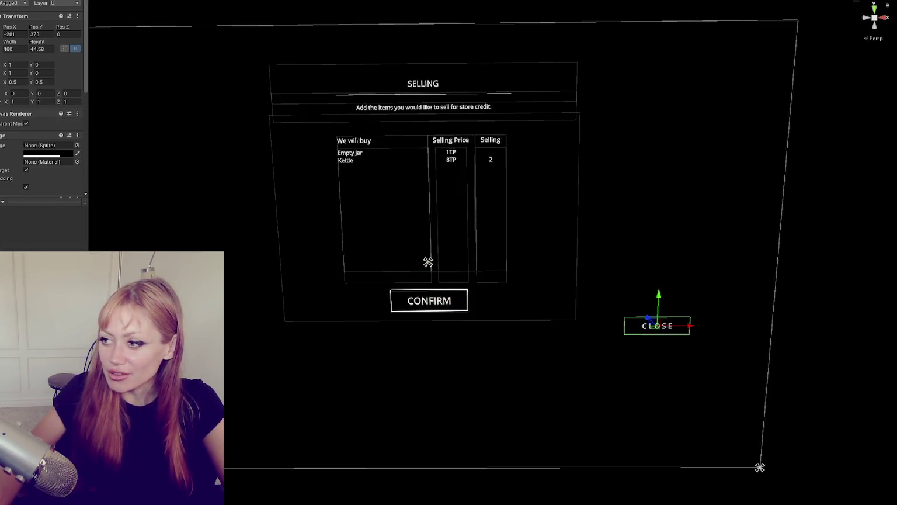
{"action": "left_click", "coordinate": [428, 261]}
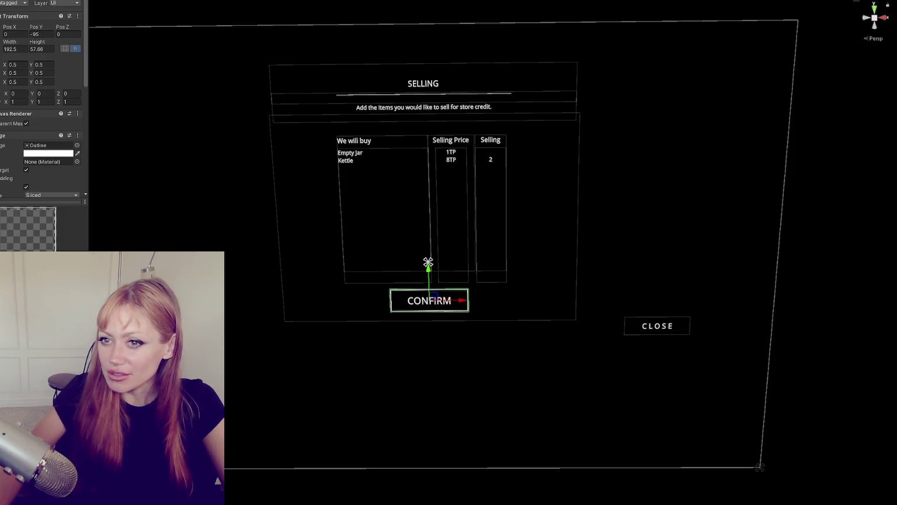
{"action": "key", "text": "ctrl+z"}
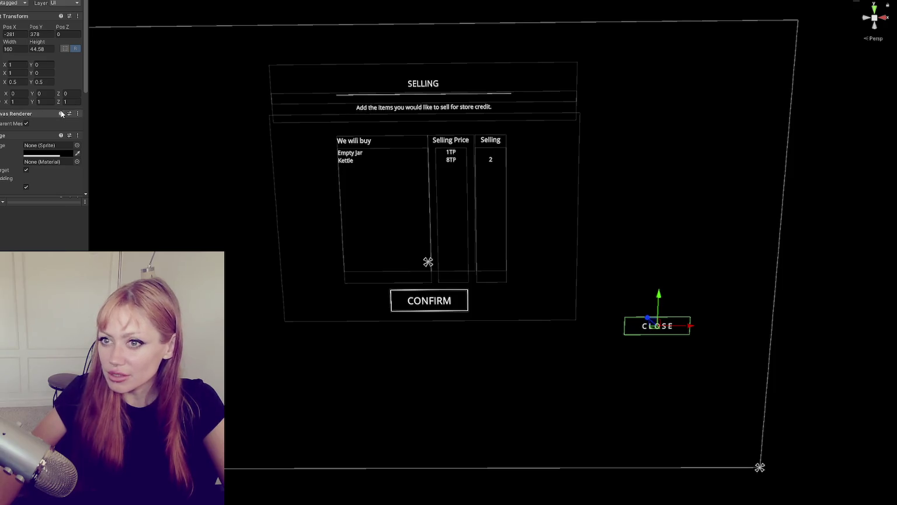
Anchor CLOSE to middle-center and move it beneath CONFIRM at Pos Y -162.
{"action": "left_click", "coordinate": [64, 48]}
{"action": "left_click", "coordinate": [30, 121], "text": "alt"}
{"action": "left_click_drag", "start_coordinate": [427, 239], "coordinate": [428, 304]}
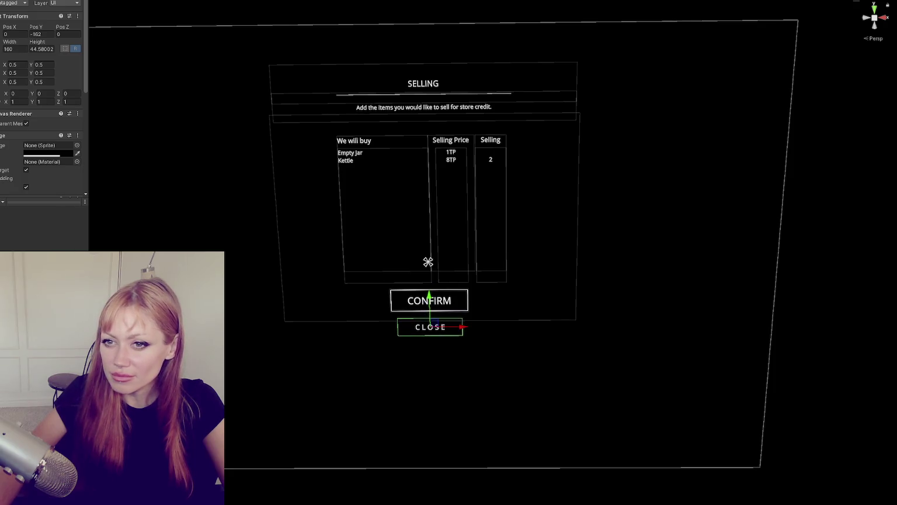
{"action": "left_click", "coordinate": [228, 300]}
{"action": "mouse_move", "coordinate": [228, 300]}
{"action": "left_mouse_down"}
{"action": "mouse_move", "coordinate": [201, 250]}
{"action": "mouse_move", "coordinate": [254, 250]}
{"action": "left_mouse_up"}
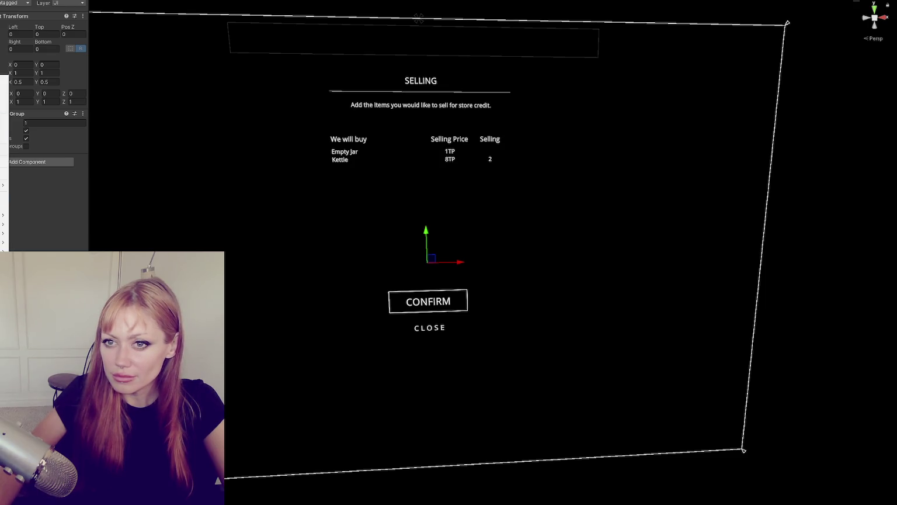
Create a new Background image element in the selling canvas.
{"action": "left_click", "coordinate": [427, 262]}
{"action": "left_click", "coordinate": [427, 263]}
{"action": "left_click", "coordinate": [426, 261]}
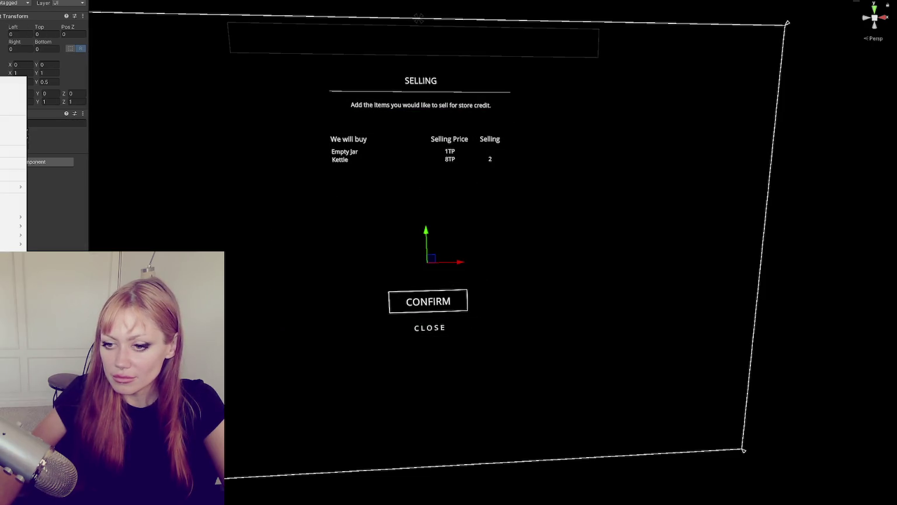
{"action": "left_click", "coordinate": [427, 262]}
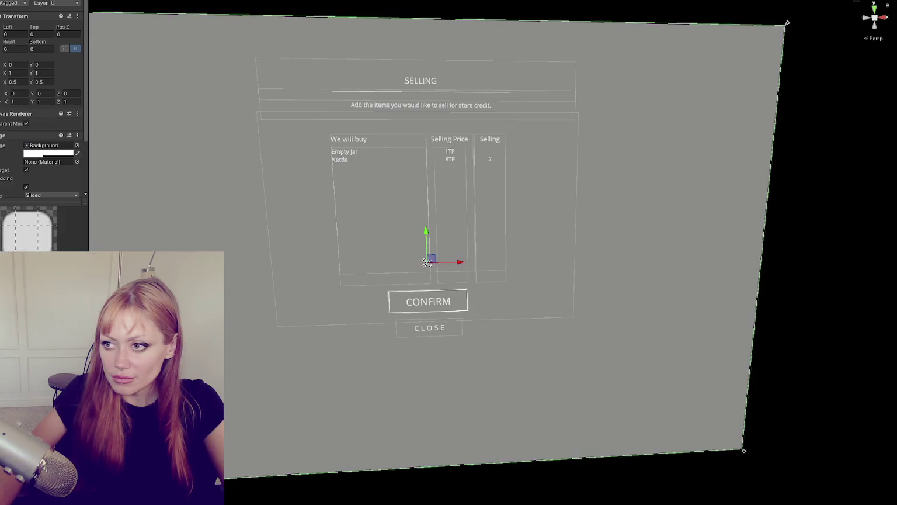
Anchor the new element to the centre and size it 100 by 100.
{"action": "left_click", "coordinate": [5, 46]}
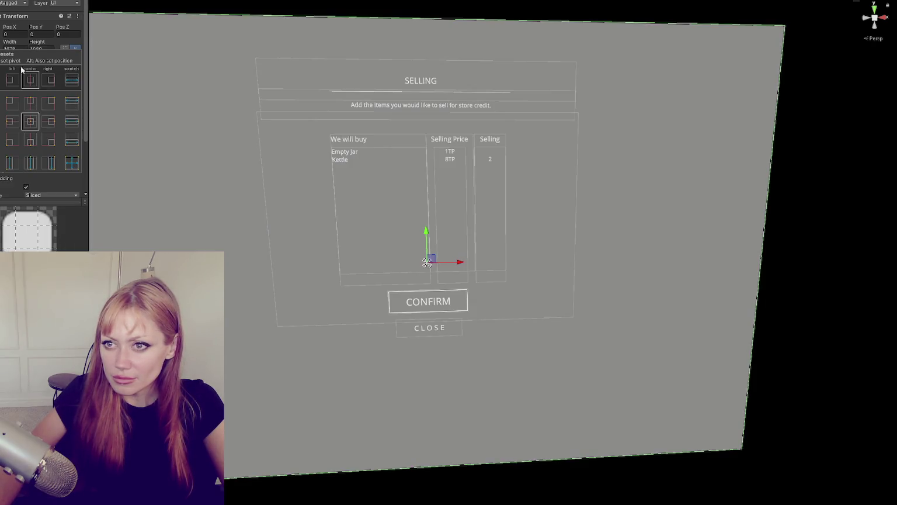
{"action": "left_click", "coordinate": [31, 122]}
{"action": "left_click", "coordinate": [17, 47]}
{"action": "type", "text": "100"}
{"action": "key", "text": "Tab"}
{"action": "type", "text": "100"}
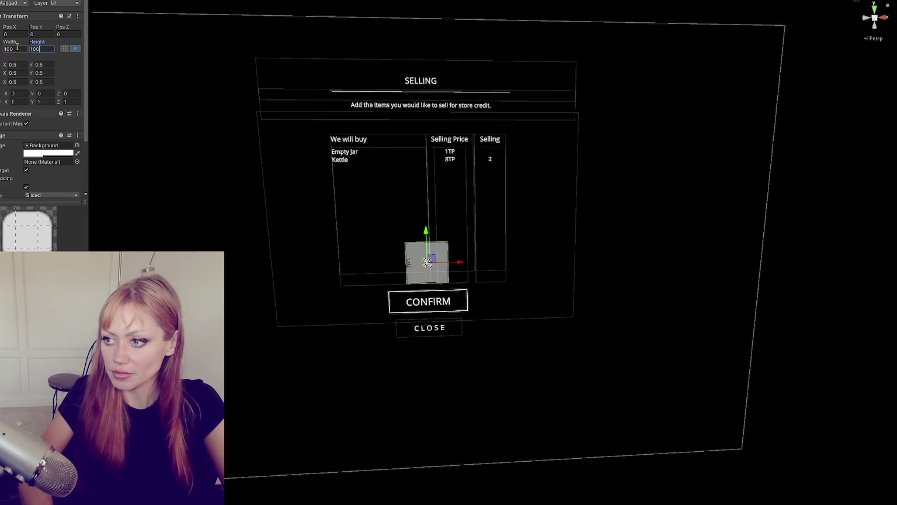
{"action": "key", "text": "Return"}
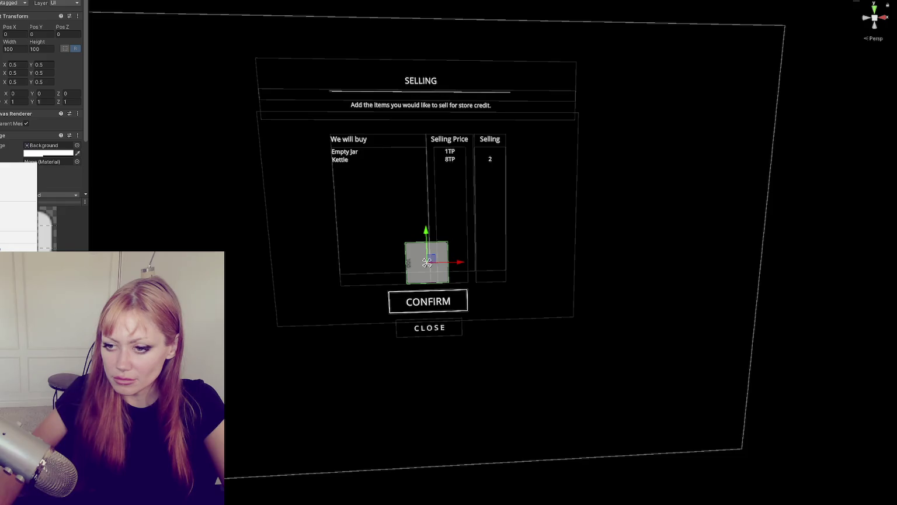
{"action": "key", "text": "Return"}
Label the square 'Sell for: 3TP' at font size 13.
{"action": "left_click", "coordinate": [41, 189]}
{"action": "key", "text": "ctrl+a"}
{"action": "type", "text": "Sell"}
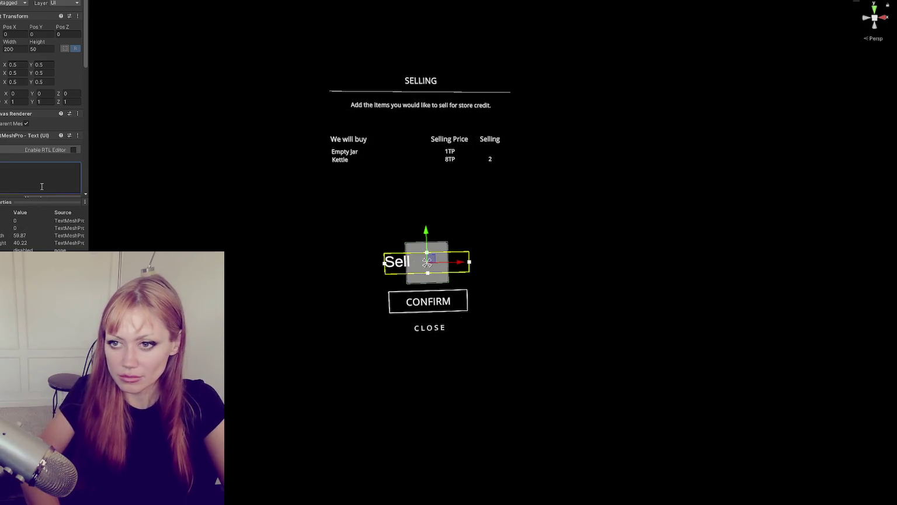
{"action": "type", "text": " for: 3TP"}
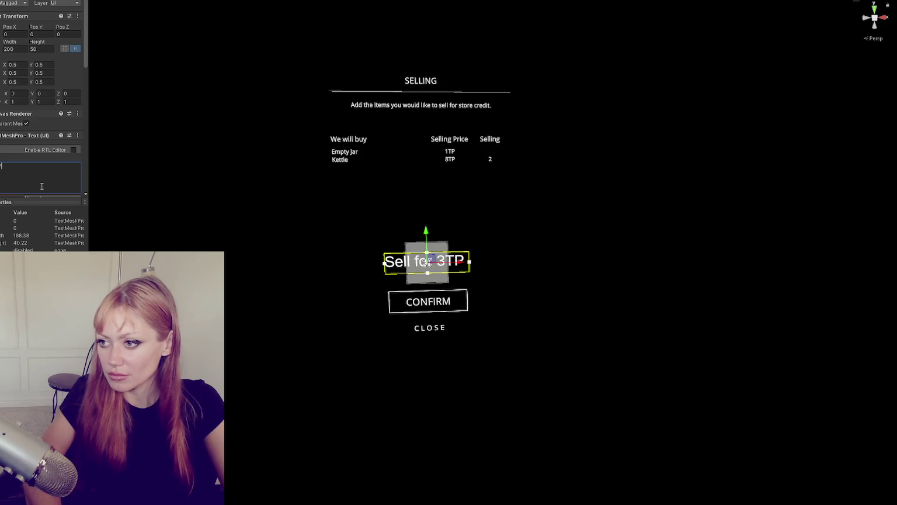
{"action": "scroll", "coordinate": [41, 116], "scroll_direction": "down", "scroll_amount": 5}
{"action": "double_click", "coordinate": [33, 139]}
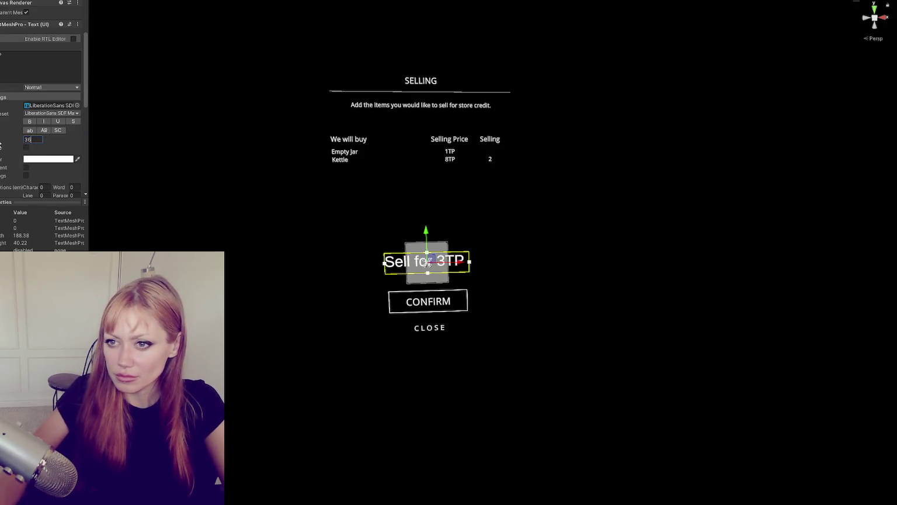
{"action": "type", "text": "13"}
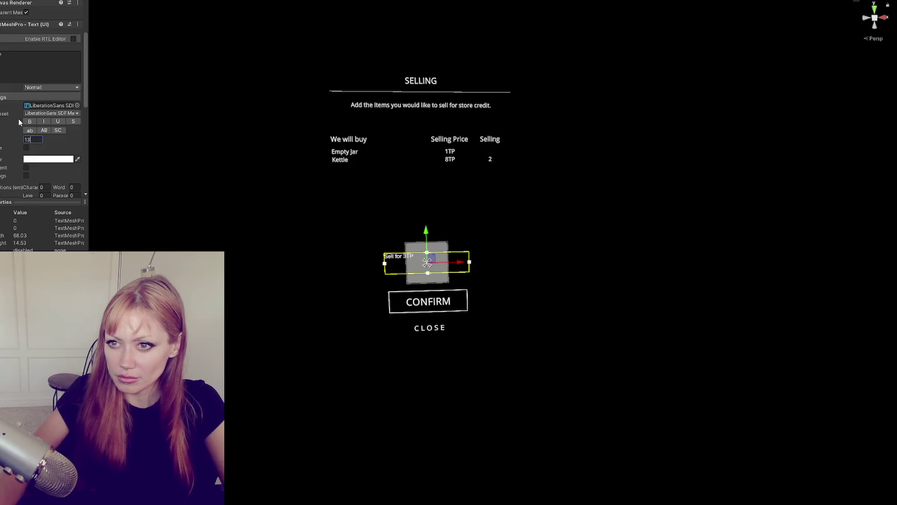
Switch the label to the OS-Smaller font with centre and middle alignment.
{"action": "left_click", "coordinate": [76, 105]}
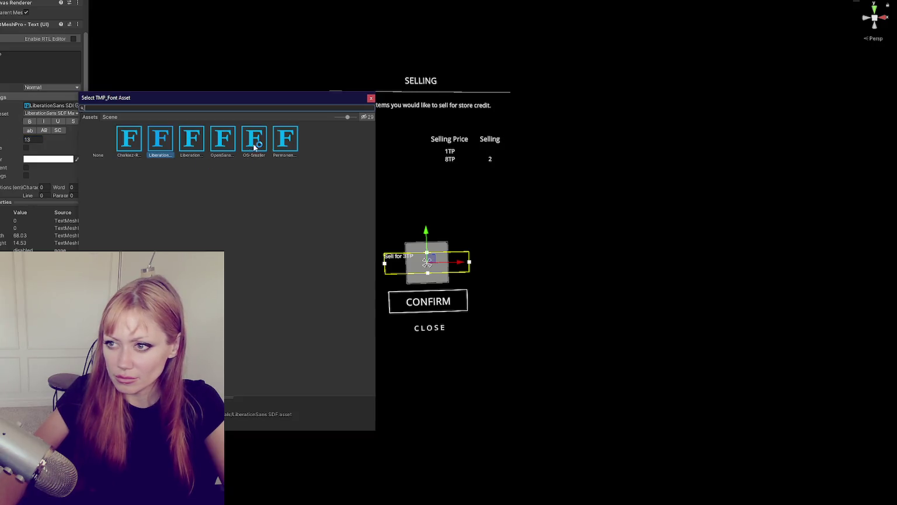
{"action": "double_click", "coordinate": [205, 142]}
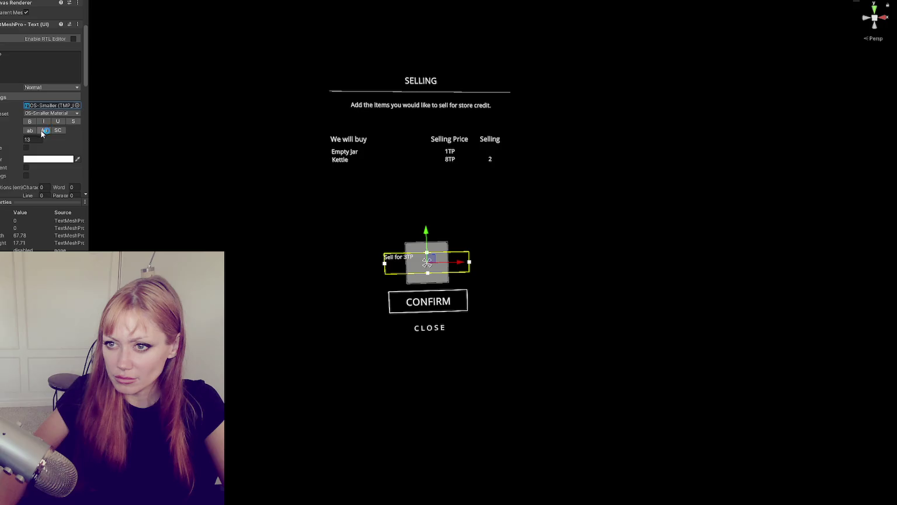
{"action": "scroll", "coordinate": [40, 130], "scroll_direction": "down", "scroll_amount": 2}
{"action": "left_click", "coordinate": [37, 164]}
{"action": "left_click", "coordinate": [36, 171]}
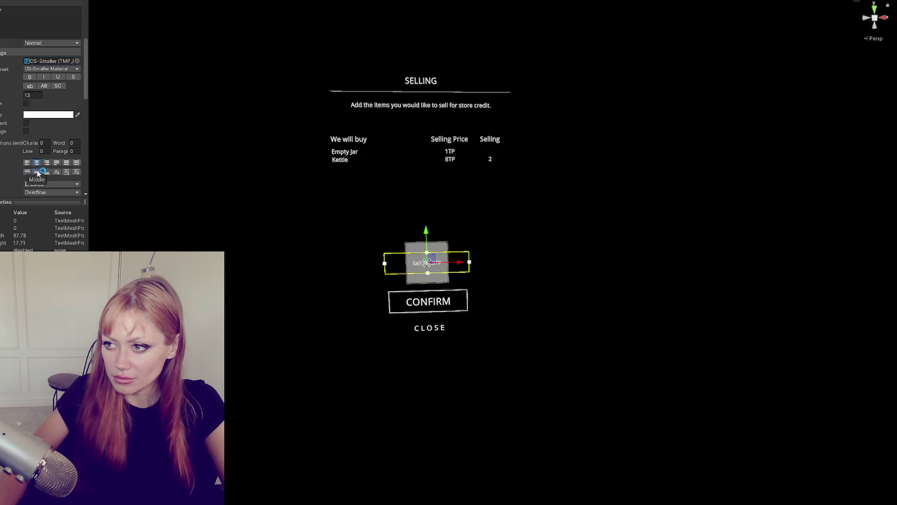
Resize the label's rect to 100 by 100 and compare it with CLOSE's text.
{"action": "scroll", "coordinate": [38, 117], "scroll_direction": "up", "scroll_amount": 5}
{"action": "left_click", "coordinate": [19, 48]}
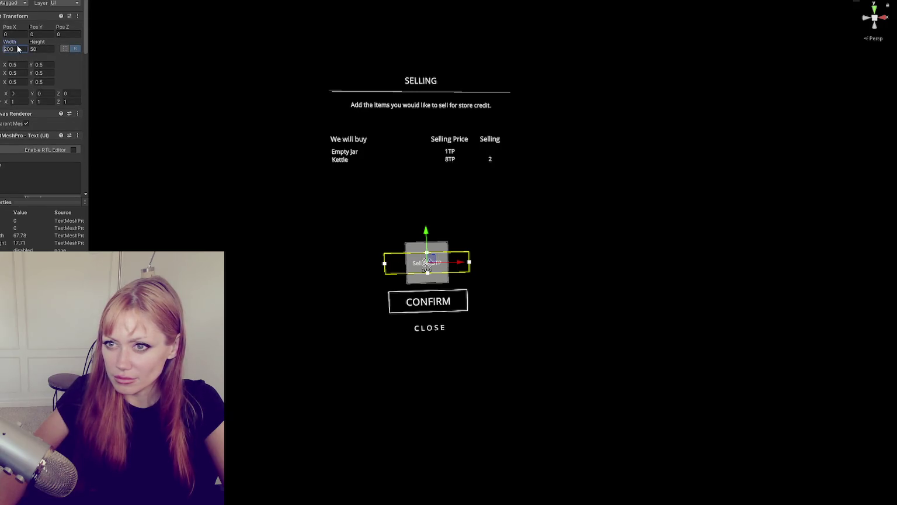
{"action": "type", "text": "100"}
{"action": "key", "text": "Tab"}
{"action": "type", "text": "100"}
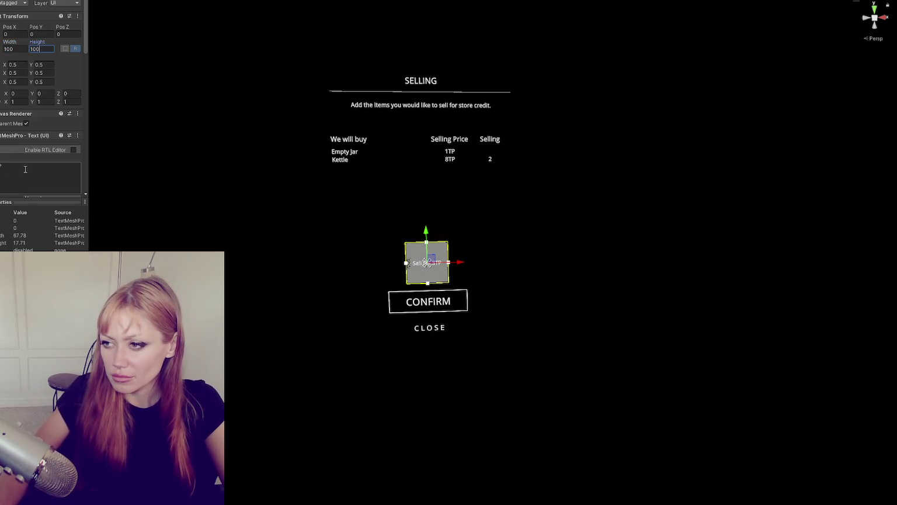
{"action": "scroll", "coordinate": [32, 160], "scroll_direction": "down", "scroll_amount": 5}
{"action": "left_click", "coordinate": [38, 140]}
{"action": "type", "text": "15"}
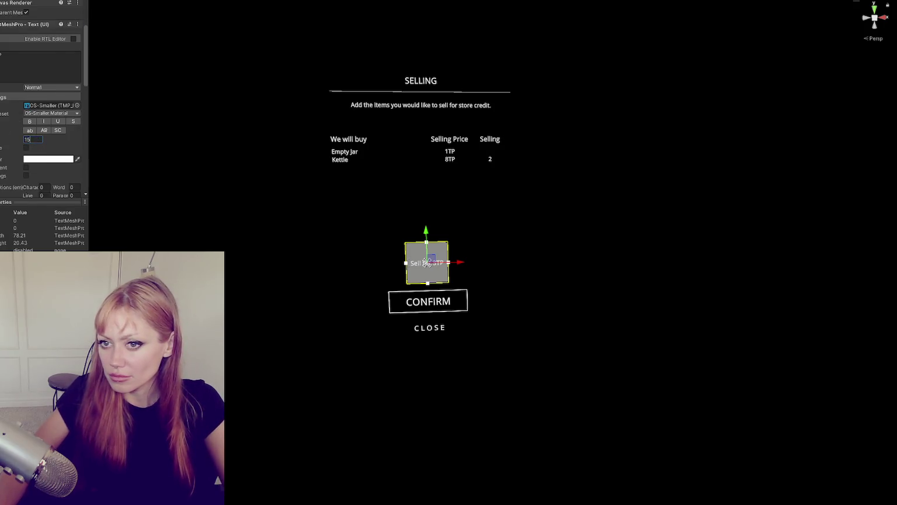
{"action": "left_click", "coordinate": [430, 327]}
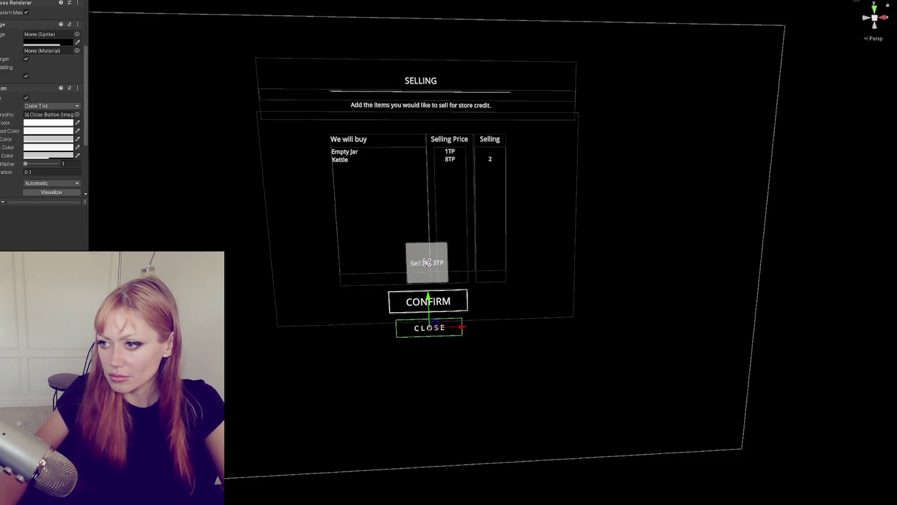
{"action": "left_click", "coordinate": [427, 262]}
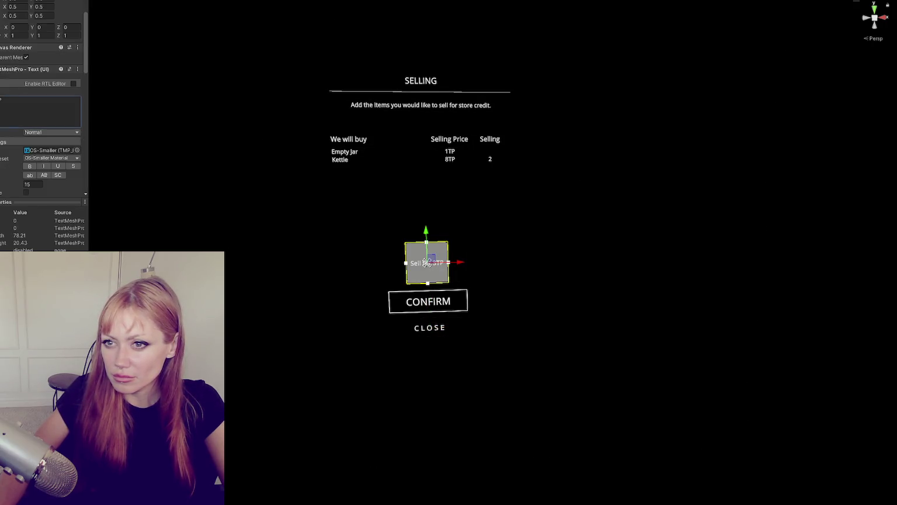
{"action": "key", "text": "Return"}
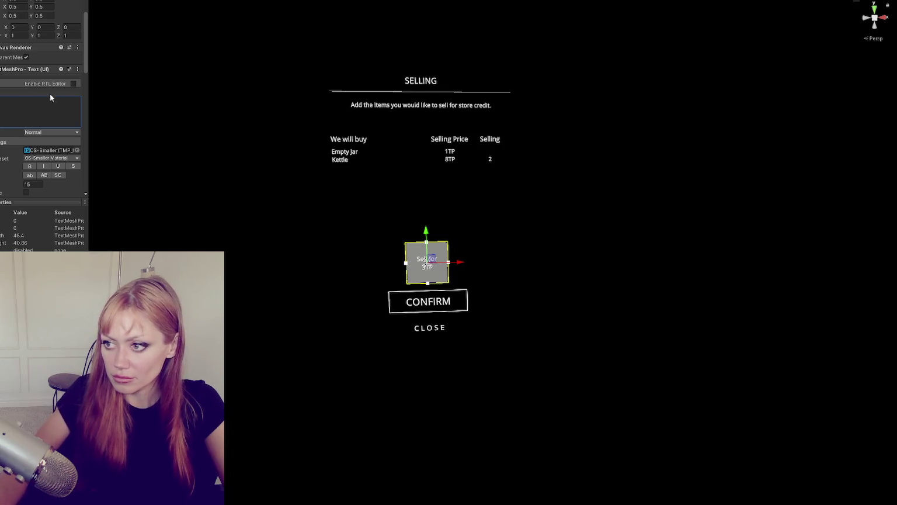
{"action": "key", "text": "BackSpace"}
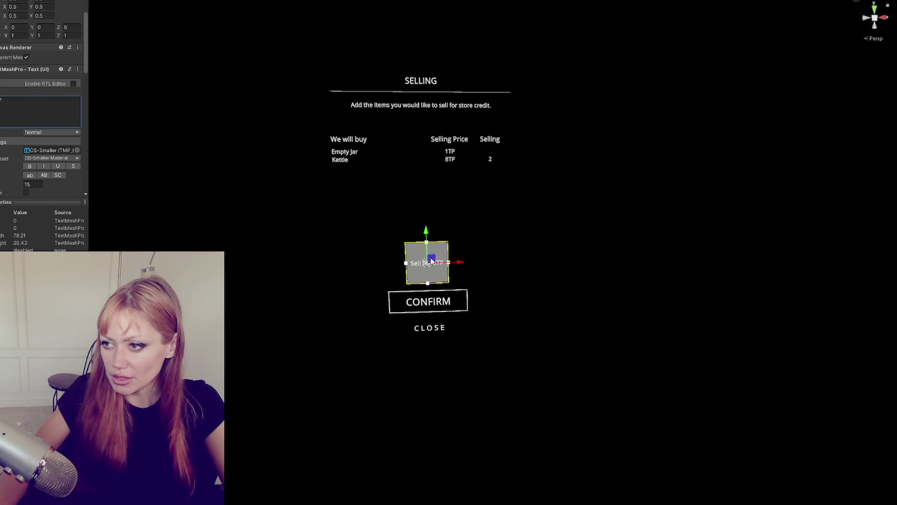
{"action": "left_click", "coordinate": [503, 272]}
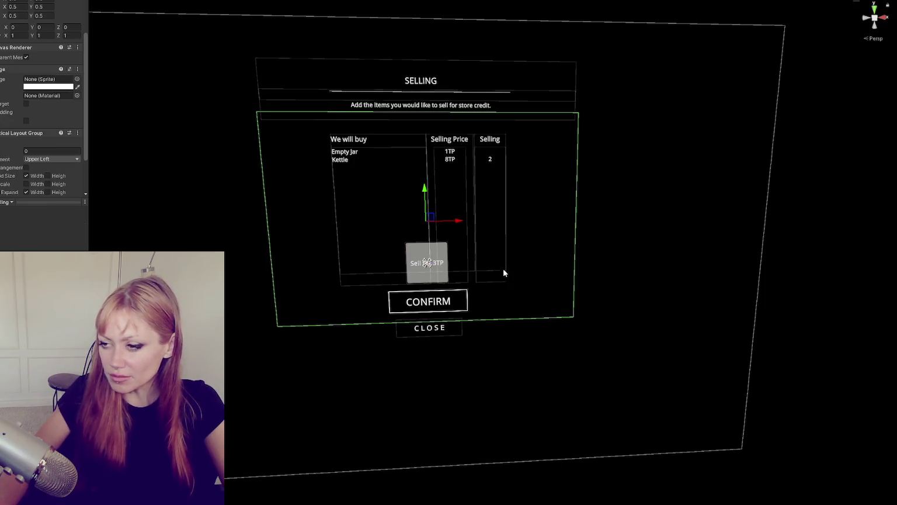
Drag the sell button down and left to -205, -405 above inventory slot 1.
{"action": "left_click", "coordinate": [427, 263]}
{"action": "left_click", "coordinate": [427, 263]}
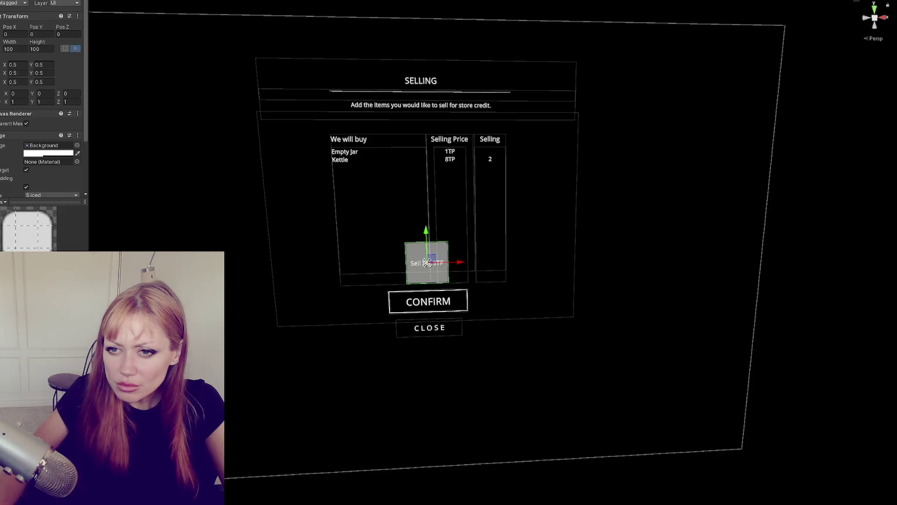
{"action": "left_click", "coordinate": [427, 262]}
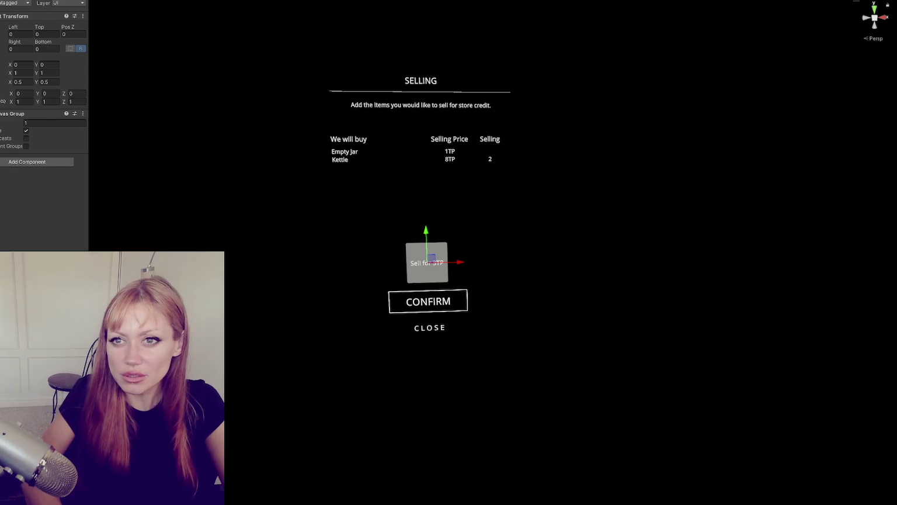
{"action": "left_click", "coordinate": [427, 262]}
{"action": "key", "text": "f"}
{"action": "scroll", "coordinate": [206, 143], "scroll_direction": "down", "scroll_amount": 10}
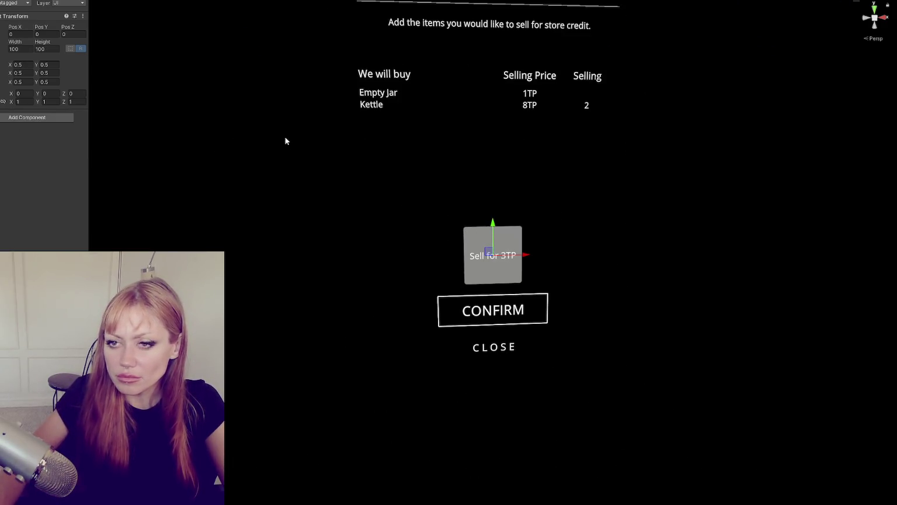
{"action": "scroll", "coordinate": [285, 140], "scroll_direction": "down", "scroll_amount": 5}
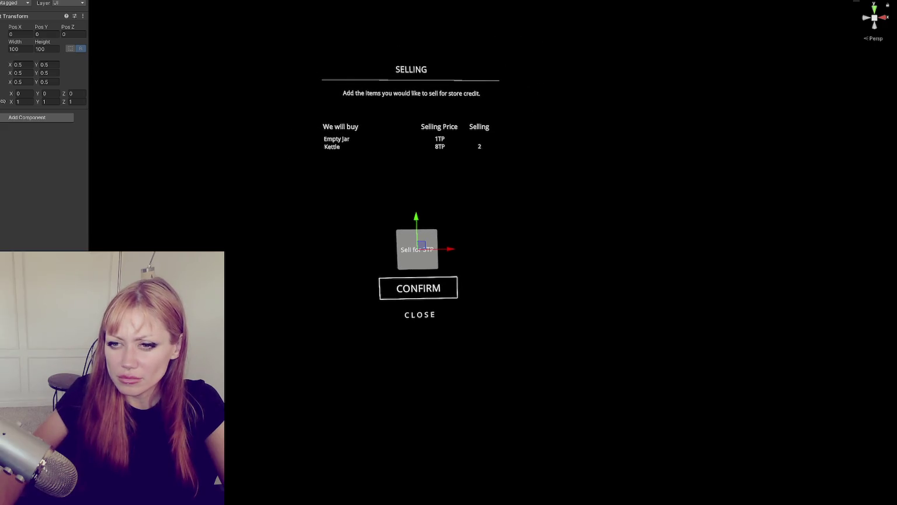
{"action": "key", "text": "Up"}
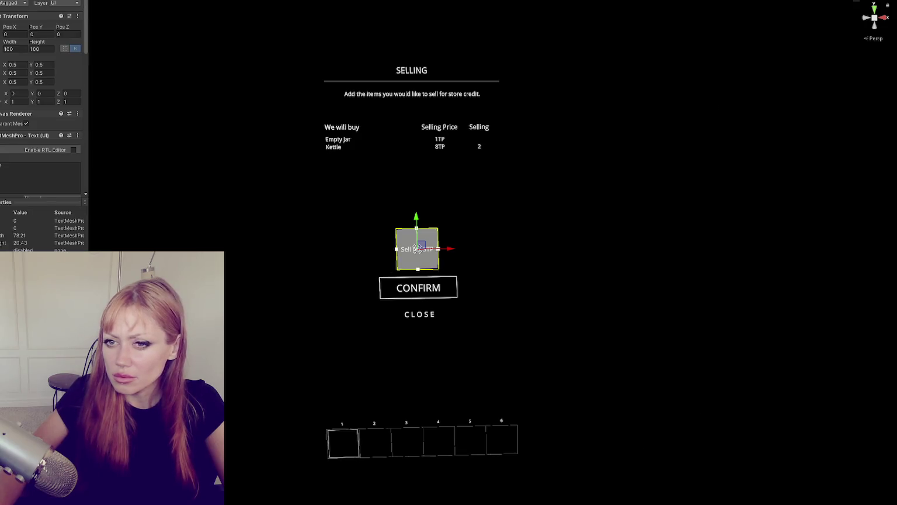
{"action": "left_click_drag", "start_coordinate": [414, 217], "coordinate": [433, 377]}
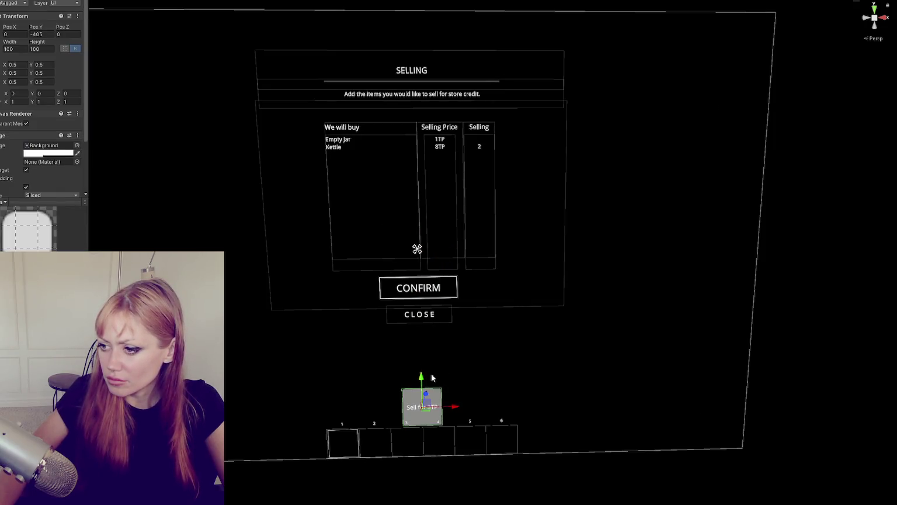
{"action": "left_click_drag", "start_coordinate": [458, 407], "coordinate": [374, 412]}
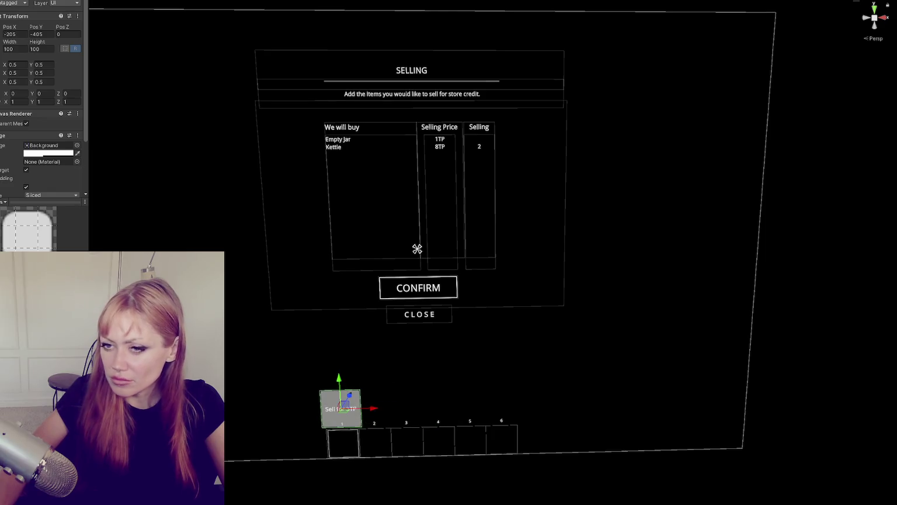
Select the sell button's label and type 'Sell' as its text.
{"action": "left_click", "coordinate": [341, 409]}
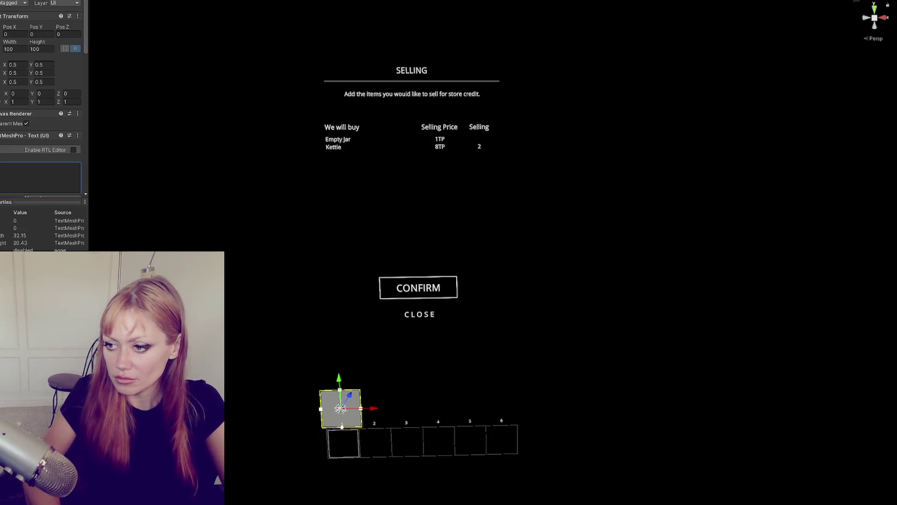
{"action": "type", "text": "Sell"}
{"action": "scroll", "coordinate": [351, 398], "scroll_direction": "up", "scroll_amount": 2}
{"action": "key", "text": "shift+space"}
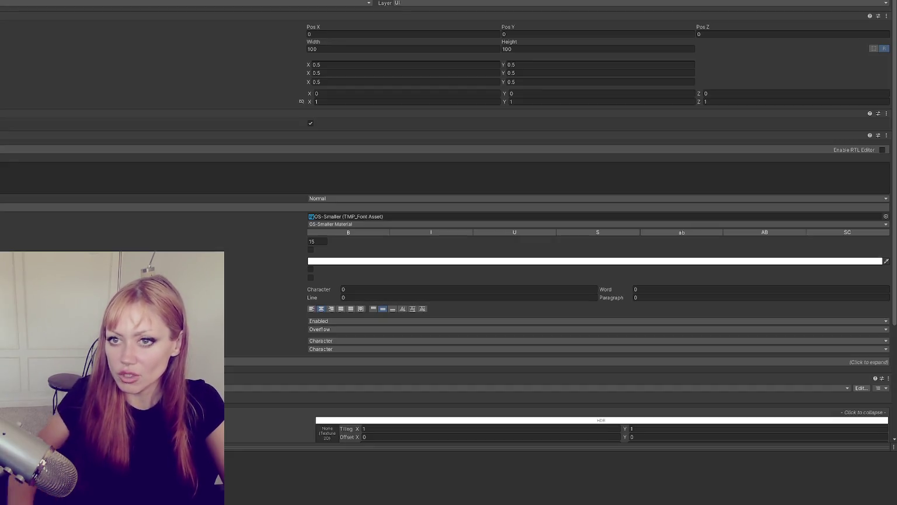
{"action": "key", "text": "shift+space"}
{"action": "scroll", "coordinate": [519, 211], "scroll_direction": "down", "scroll_amount": 4}
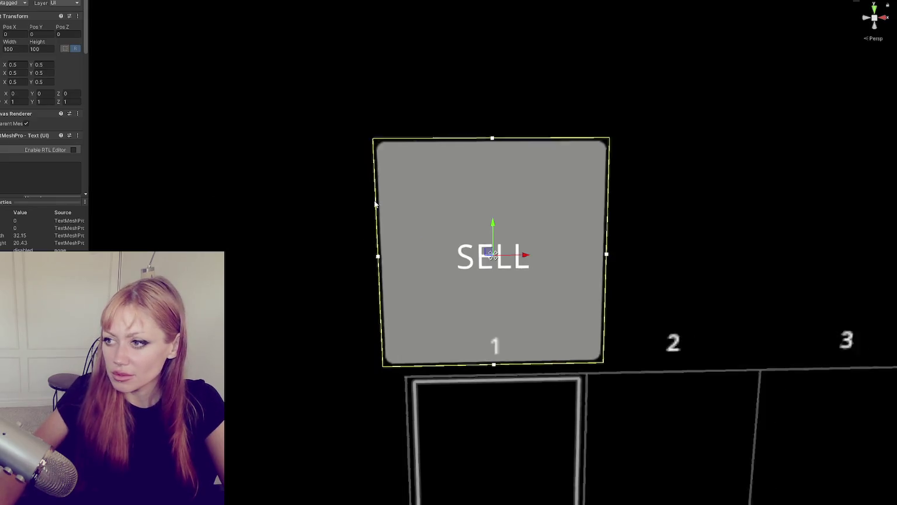
{"action": "scroll", "coordinate": [320, 184], "scroll_direction": "down", "scroll_amount": 2}
{"action": "left_click", "coordinate": [65, 175]}
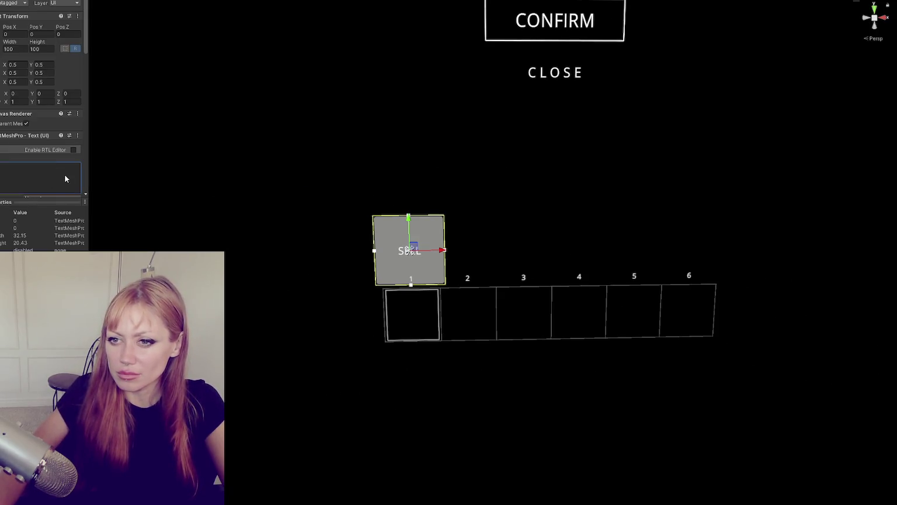
{"action": "key", "text": "shift+space"}
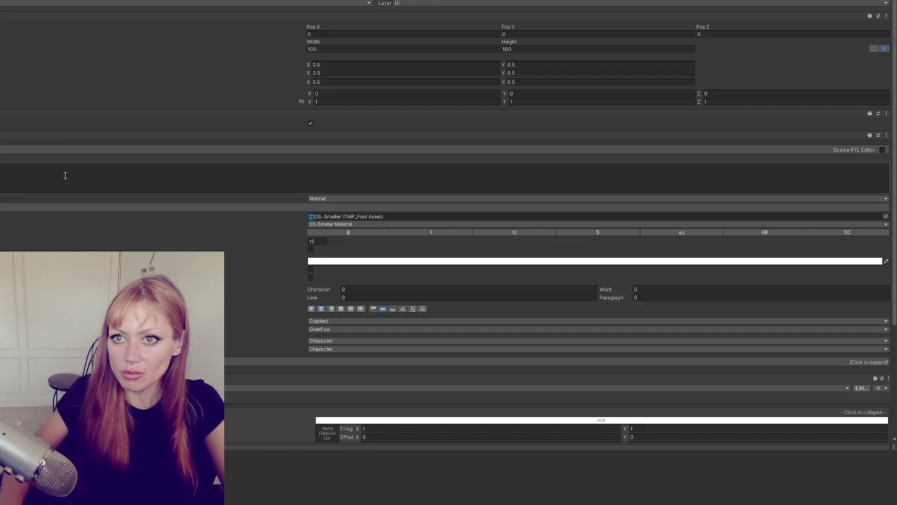
{"action": "key", "text": "shift+space"}
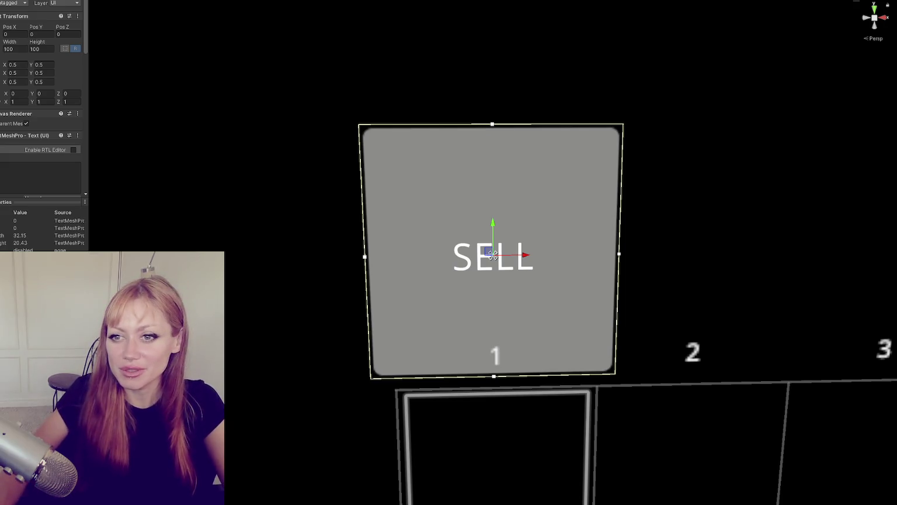
Add 'FOR' and '5TP' on new lines so the label stacks on three lines.
{"action": "scroll", "coordinate": [361, 147], "scroll_direction": "down", "scroll_amount": 3}
{"action": "scroll", "coordinate": [365, 147], "scroll_direction": "down", "scroll_amount": 5}
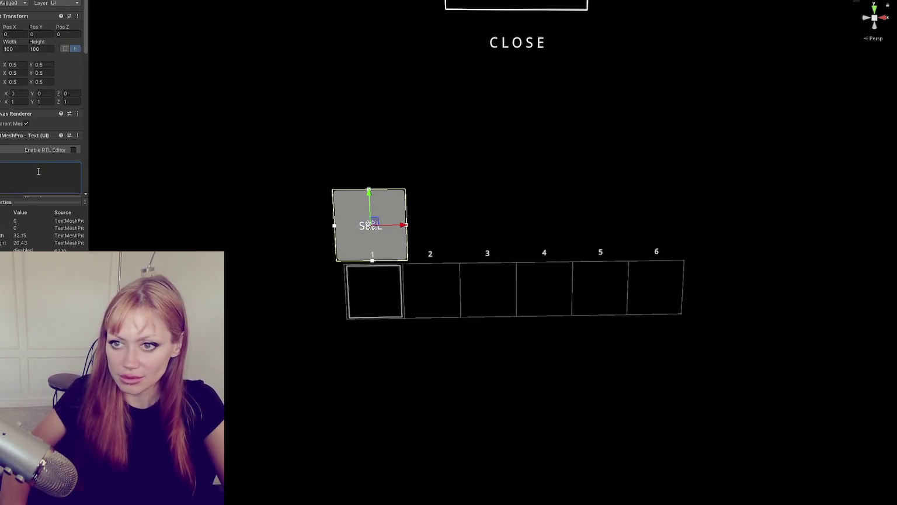
{"action": "key", "text": "Return"}
{"action": "type", "text": "FOR"}
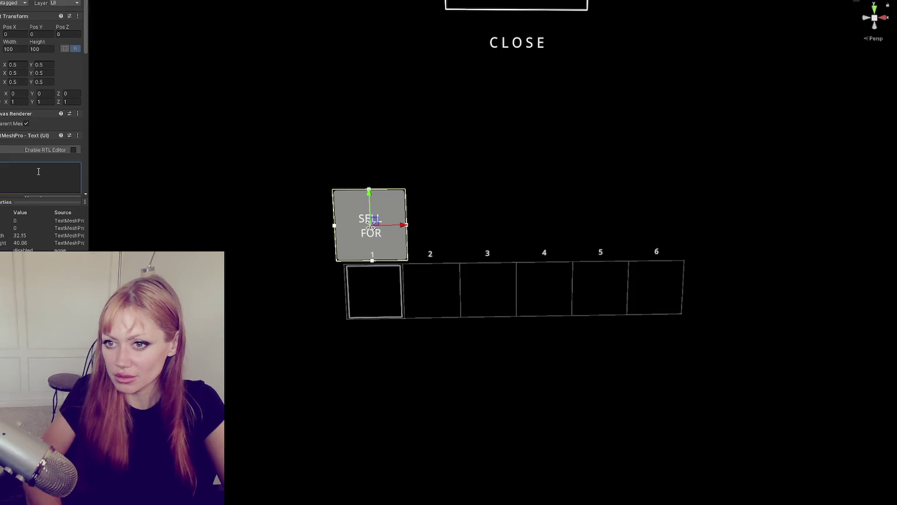
{"action": "key", "text": "Return"}
{"action": "type", "text": "5TP"}
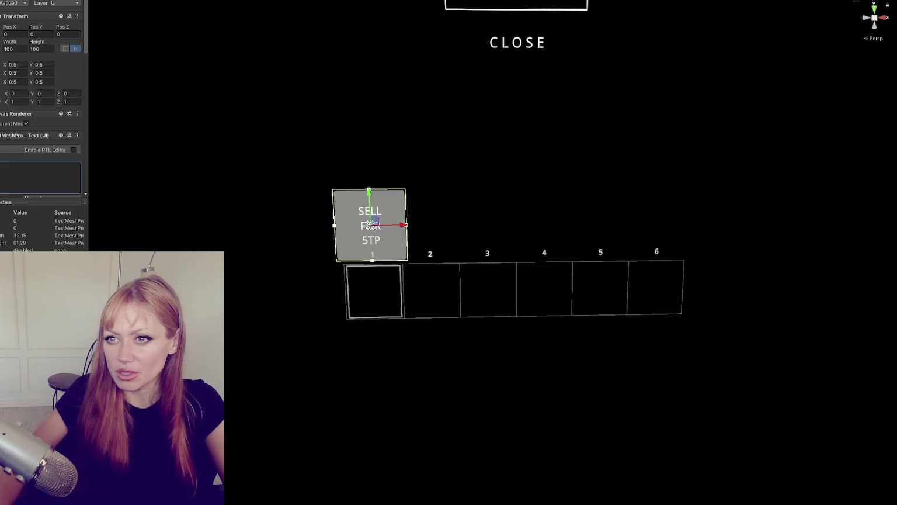
{"action": "left_click", "coordinate": [371, 225]}
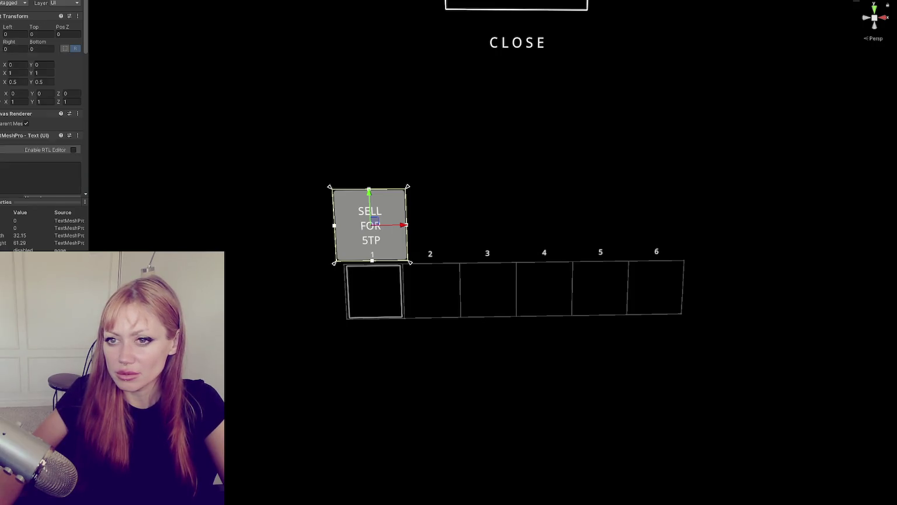
{"action": "left_click", "coordinate": [20, 47]}
Set the sell button to 80 by 80 and raise it slightly above slot 1.
{"action": "type", "text": "80"}
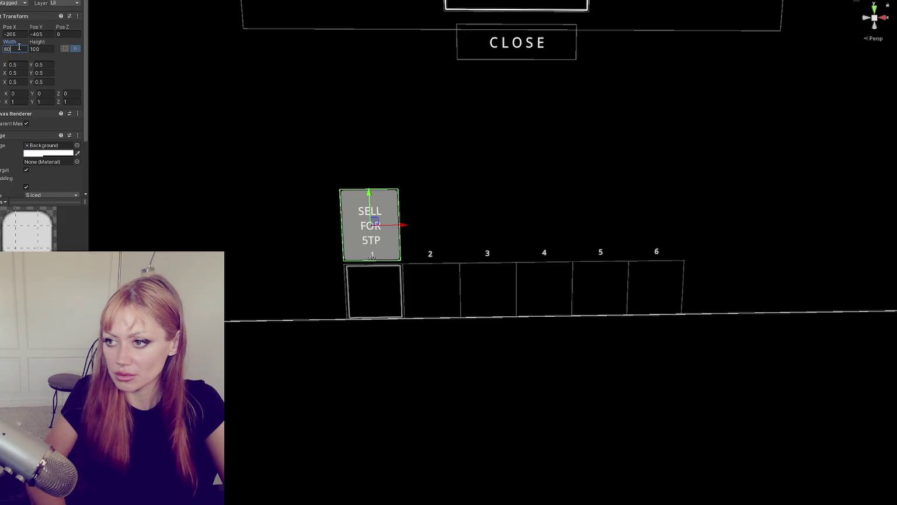
{"action": "key", "text": "Tab"}
{"action": "type", "text": "80"}
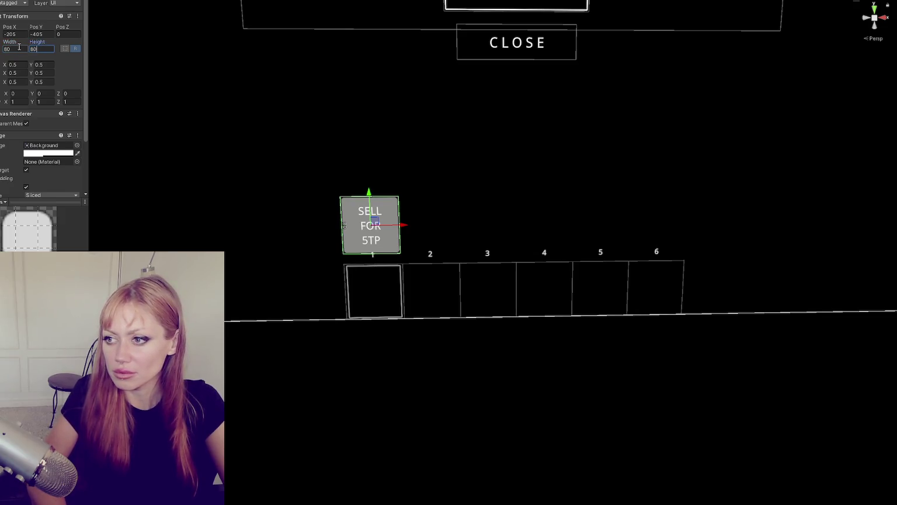
{"action": "left_click_drag", "start_coordinate": [373, 193], "coordinate": [374, 184]}
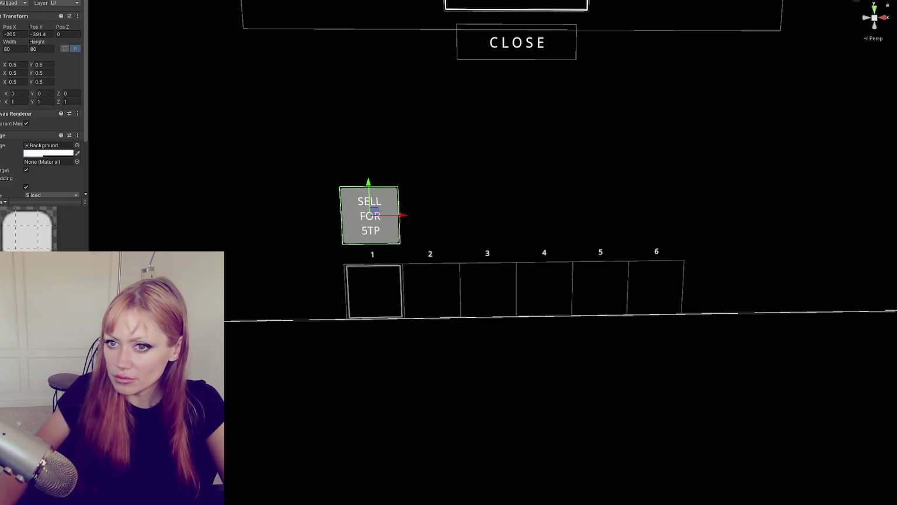
Reselect the selling panel, the SELL FOR 5TP button and the empty 100x100 object.
{"action": "left_click", "coordinate": [516, 5]}
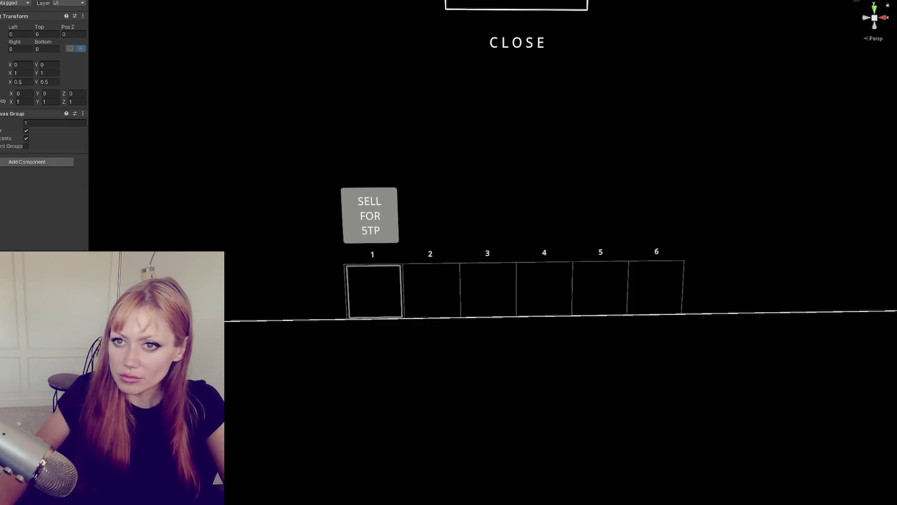
{"action": "left_click", "coordinate": [46, 161]}
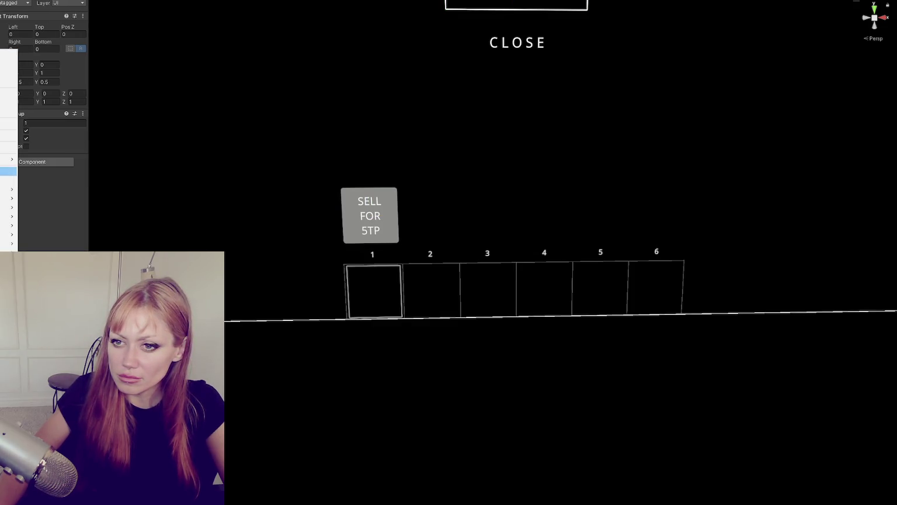
{"action": "left_click", "coordinate": [516, 42]}
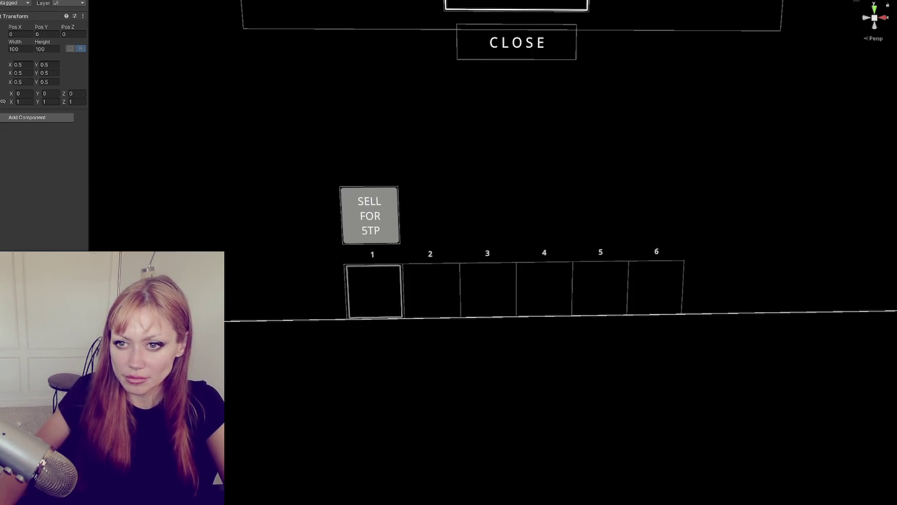
{"action": "left_click", "coordinate": [369, 215]}
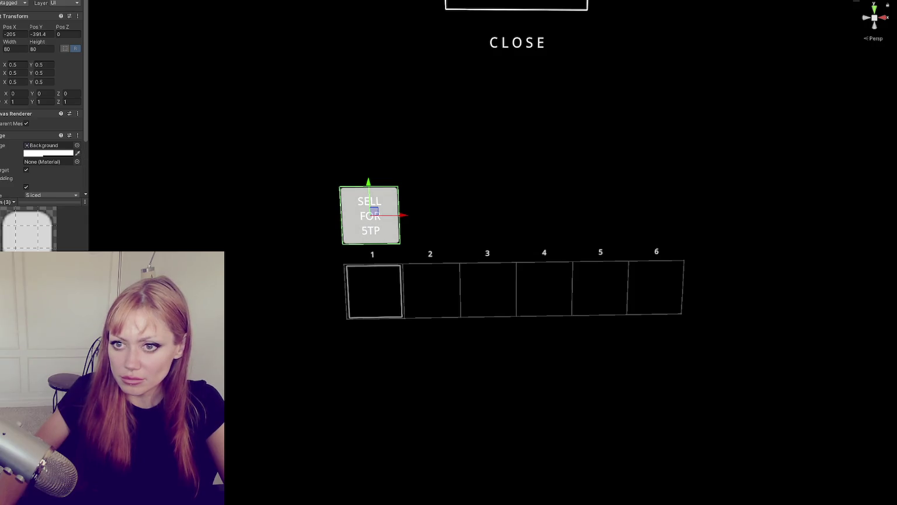
{"action": "left_click", "coordinate": [6, 32]}
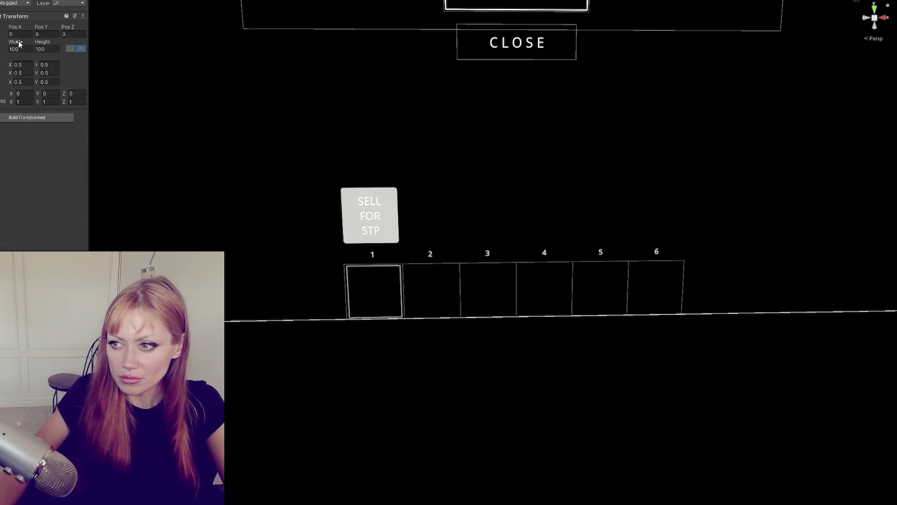
{"action": "left_click", "coordinate": [70, 48]}
Anchor the button container bottom-centre, stretch it over slots 1–6, raise it, and add a Horizontal Layout Group.
{"action": "left_click", "coordinate": [30, 139], "text": "alt"}
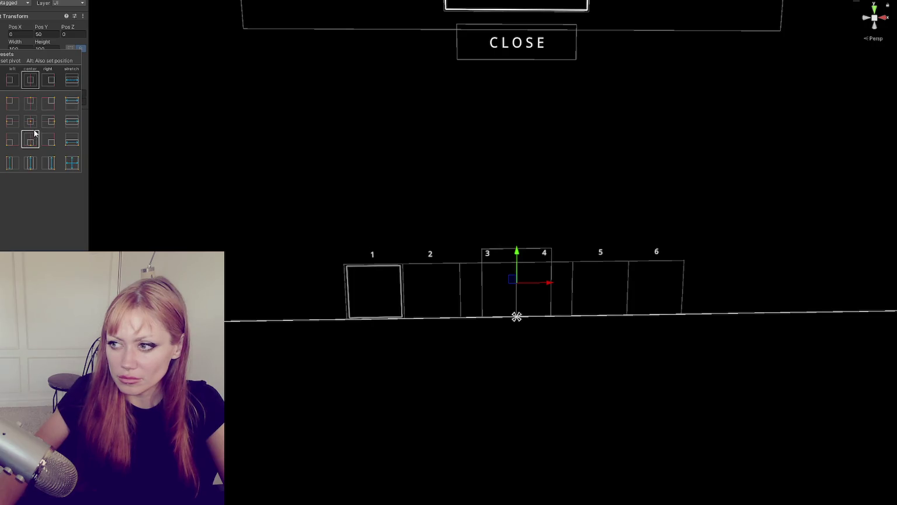
{"action": "left_click_drag", "start_coordinate": [17, 42], "coordinate": [648, 67]}
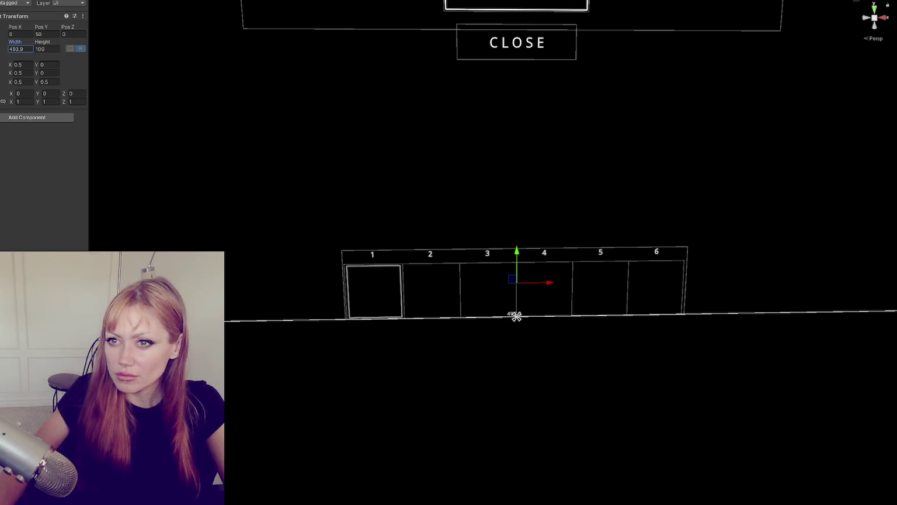
{"action": "left_click_drag", "start_coordinate": [518, 252], "coordinate": [521, 169]}
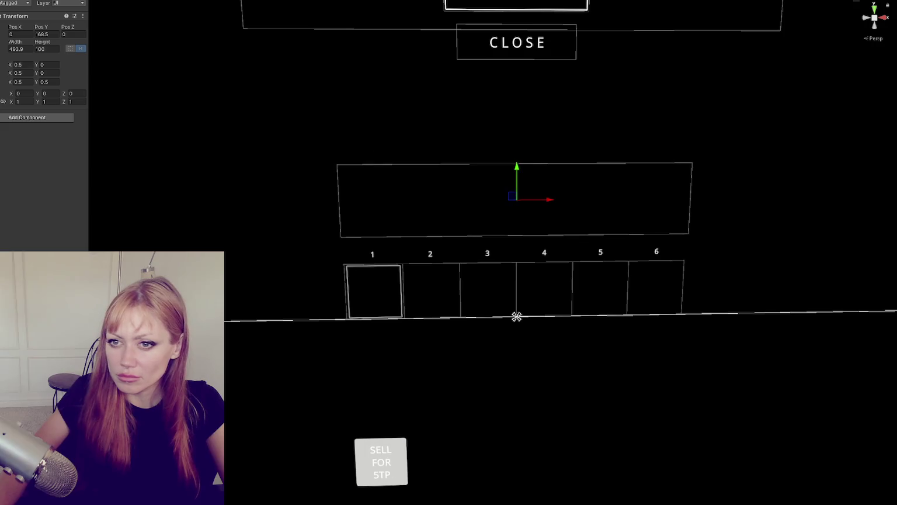
{"action": "left_click", "coordinate": [11, 118]}
{"action": "left_click", "coordinate": [26, 146]}
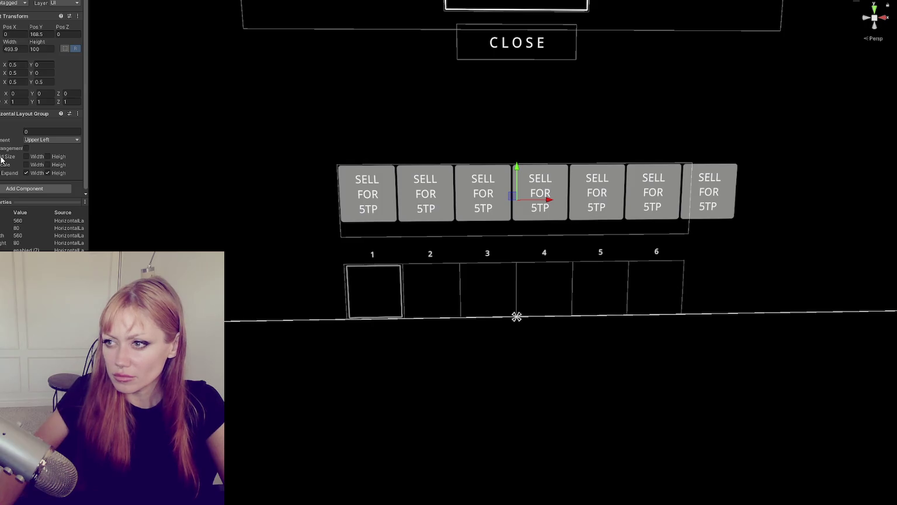
Select all seven SELL FOR 5TP buttons and set their width to 70.
{"action": "left_click", "coordinate": [336, 164]}
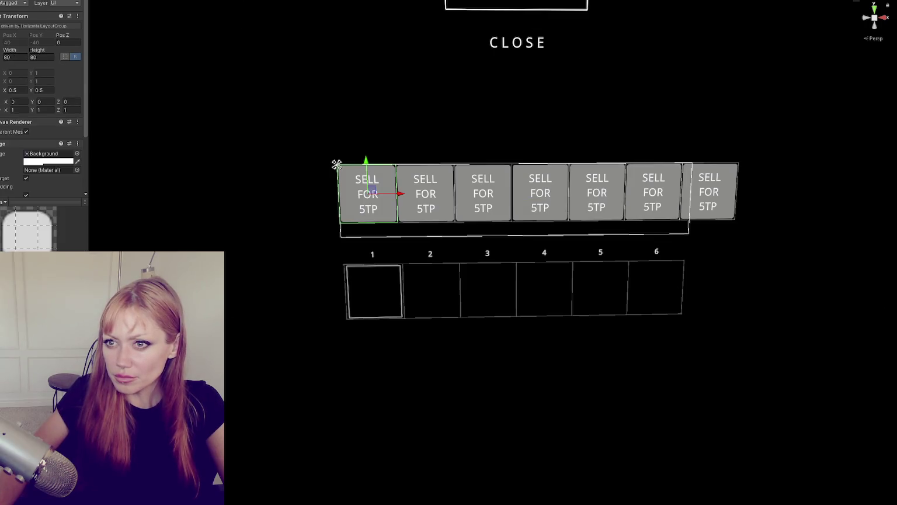
{"action": "left_click", "coordinate": [516, 316]}
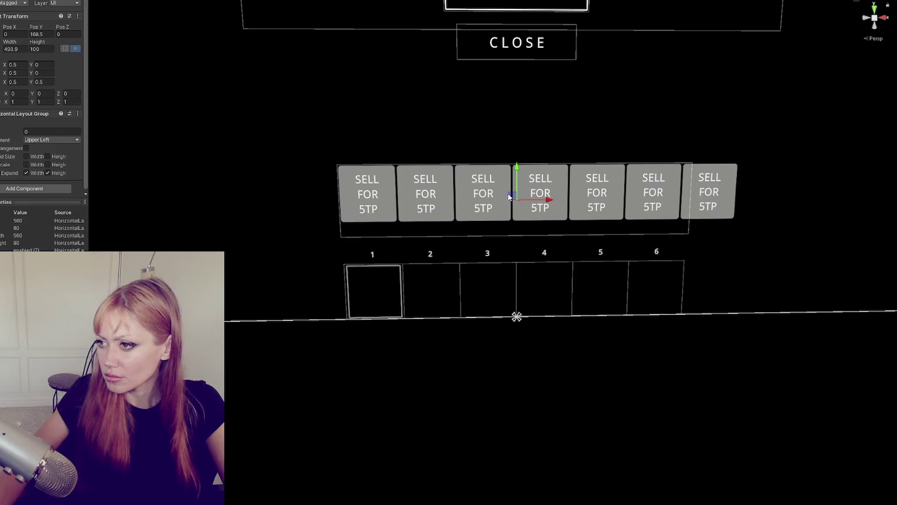
{"action": "left_click", "coordinate": [337, 164]}
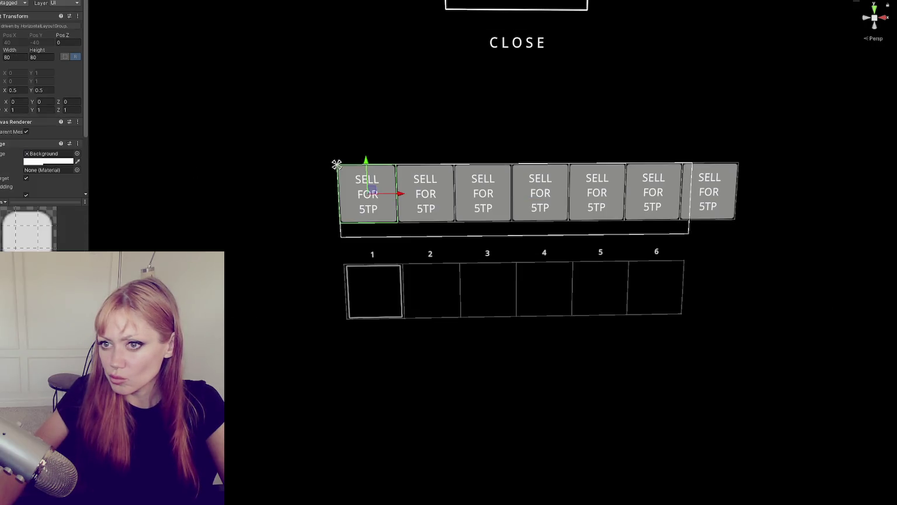
{"action": "left_click", "coordinate": [12, 57]}
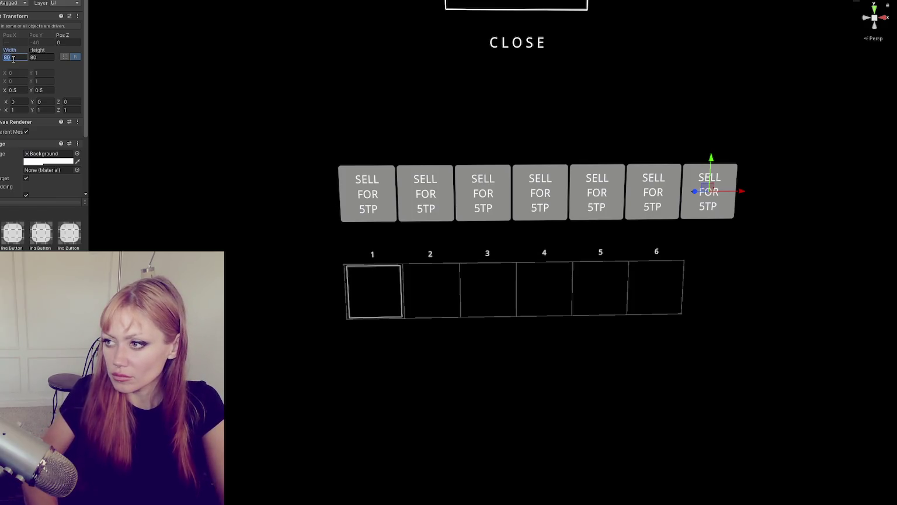
{"action": "type", "text": "60"}
{"action": "key", "text": "BackSpace"}
{"action": "key", "text": "BackSpace"}
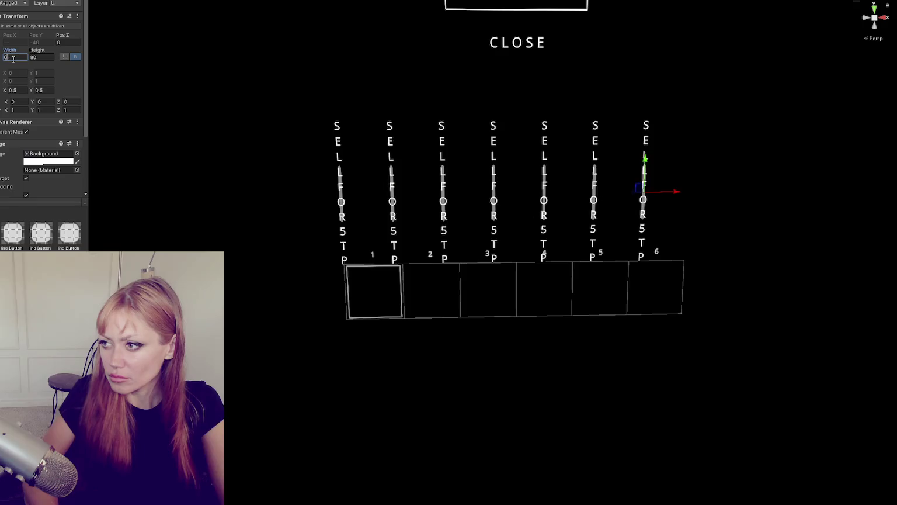
{"action": "type", "text": "0"}
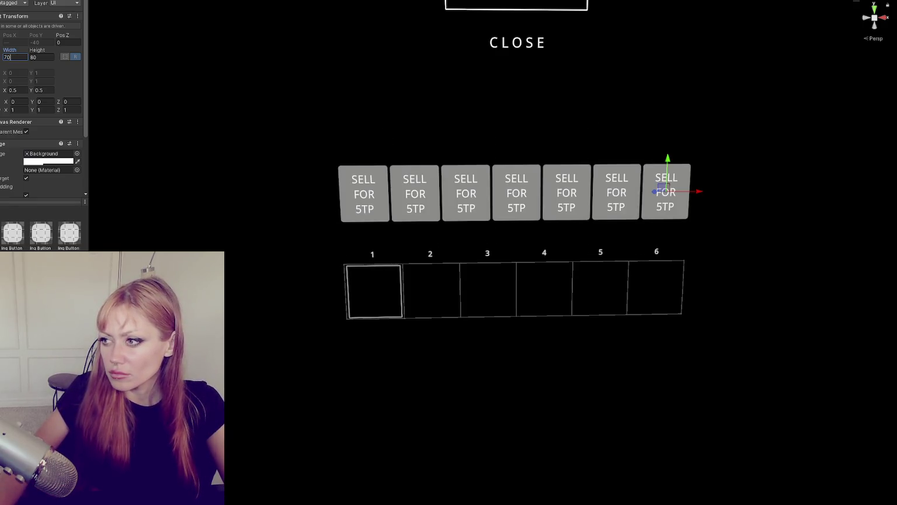
{"action": "left_click", "coordinate": [59, 379]}
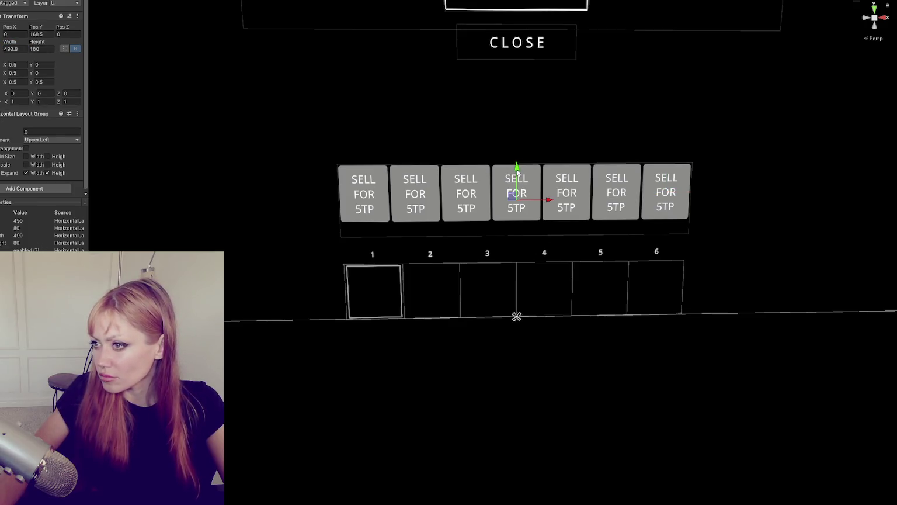
Set the layout's Child Alignment to Lower Center and lower the button row.
{"action": "mouse_move", "coordinate": [519, 176]}
{"action": "left_mouse_down"}
{"action": "mouse_move", "coordinate": [517, 189]}
{"action": "mouse_move", "coordinate": [518, 179]}
{"action": "left_mouse_up"}
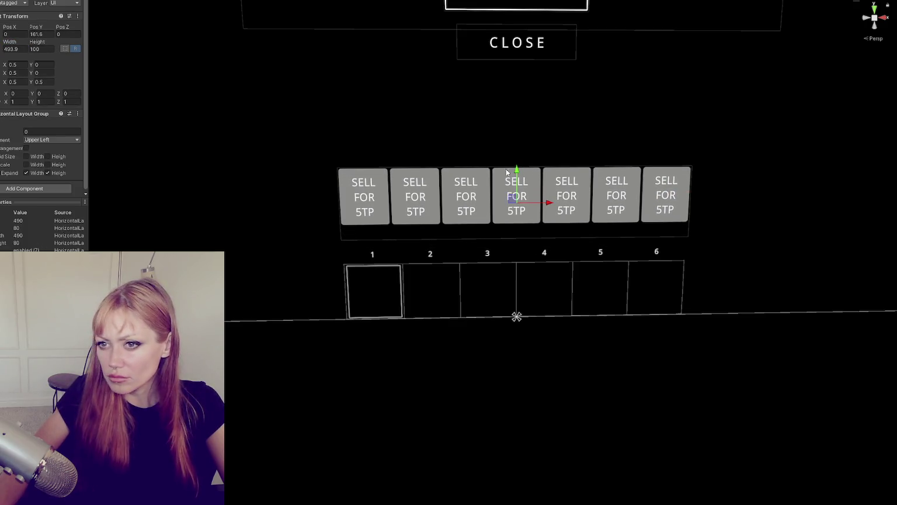
{"action": "left_click", "coordinate": [51, 138]}
{"action": "left_click", "coordinate": [41, 175]}
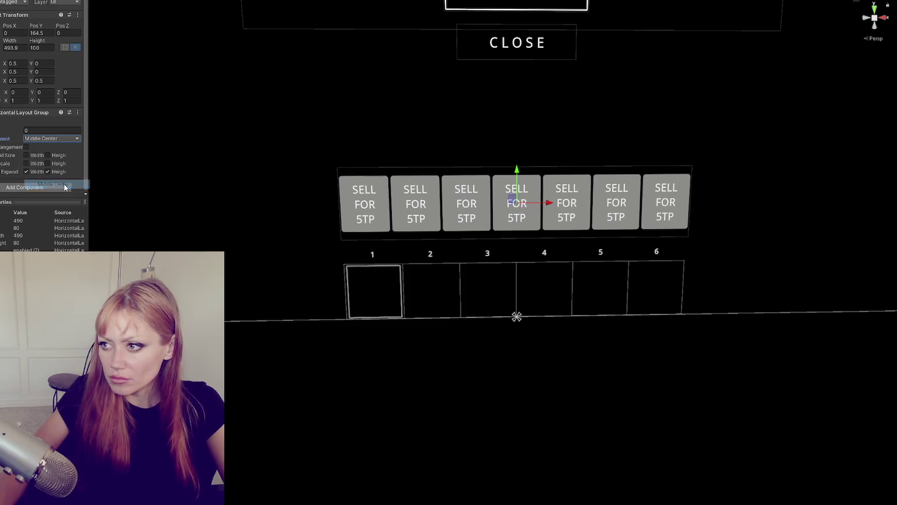
{"action": "left_click", "coordinate": [44, 139]}
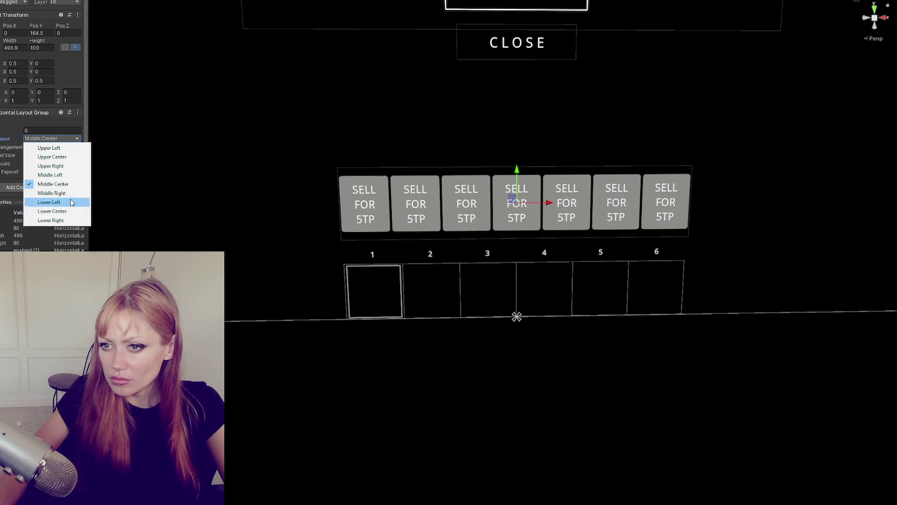
{"action": "left_click", "coordinate": [51, 210]}
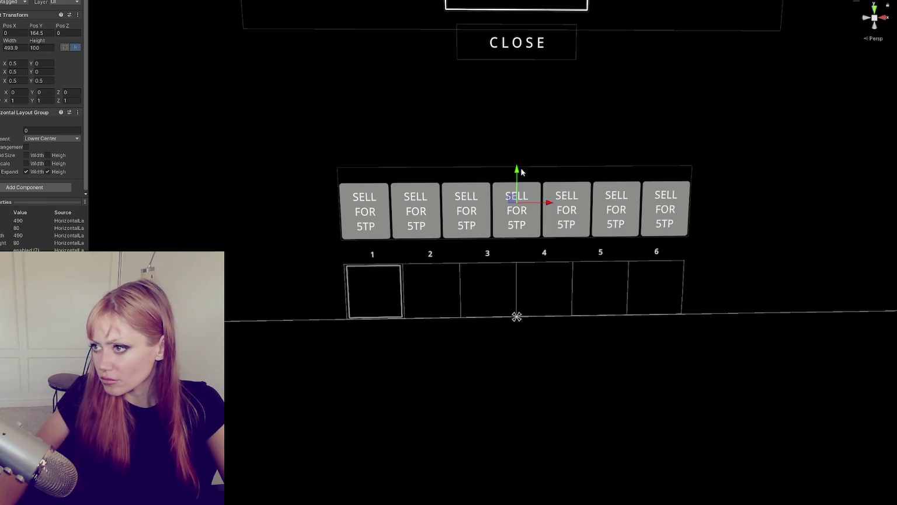
{"action": "left_click_drag", "start_coordinate": [522, 172], "coordinate": [519, 177]}
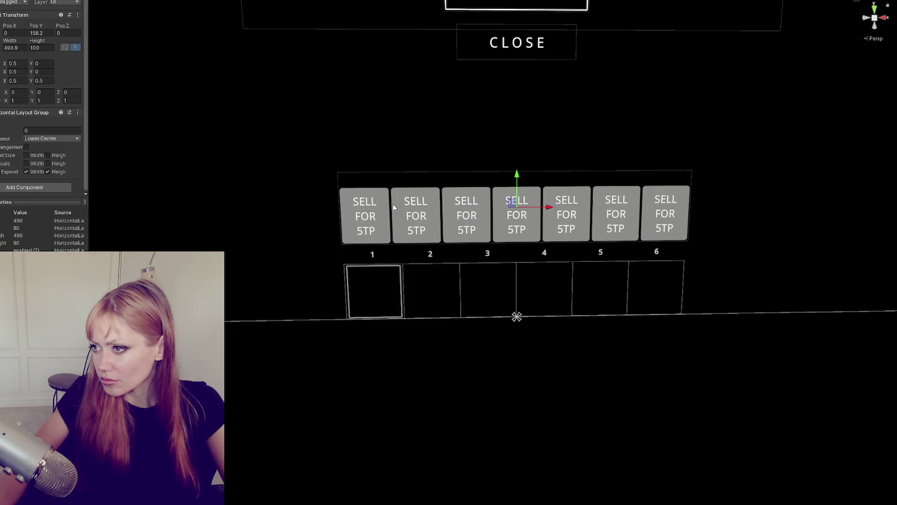
Delete the seventh sell button and set the row container width to 503.6.
{"action": "key", "text": "Delete"}
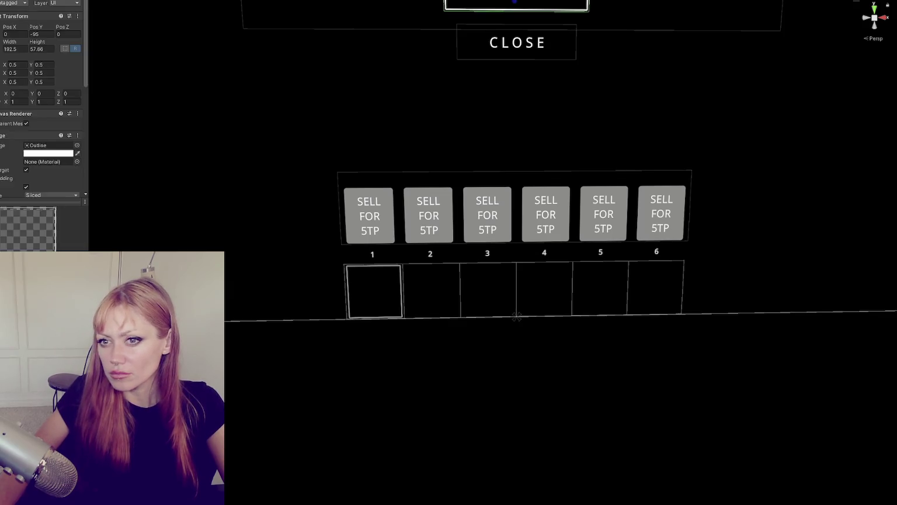
{"action": "left_click", "coordinate": [3, 145]}
{"action": "left_click_drag", "start_coordinate": [9, 41], "coordinate": [30, 43]}
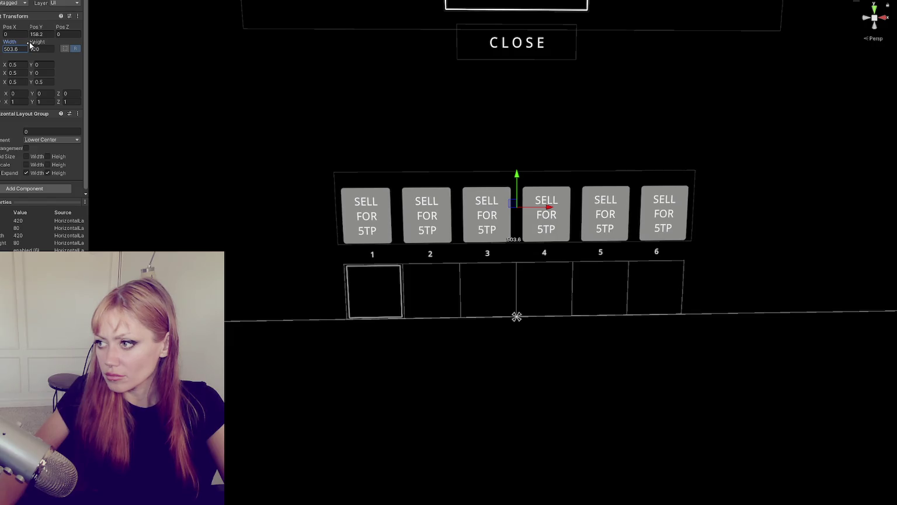
{"action": "mouse_move", "coordinate": [292, 124]}
{"action": "left_mouse_down"}
{"action": "mouse_move", "coordinate": [274, 100]}
{"action": "mouse_move", "coordinate": [284, 104]}
{"action": "left_mouse_up"}
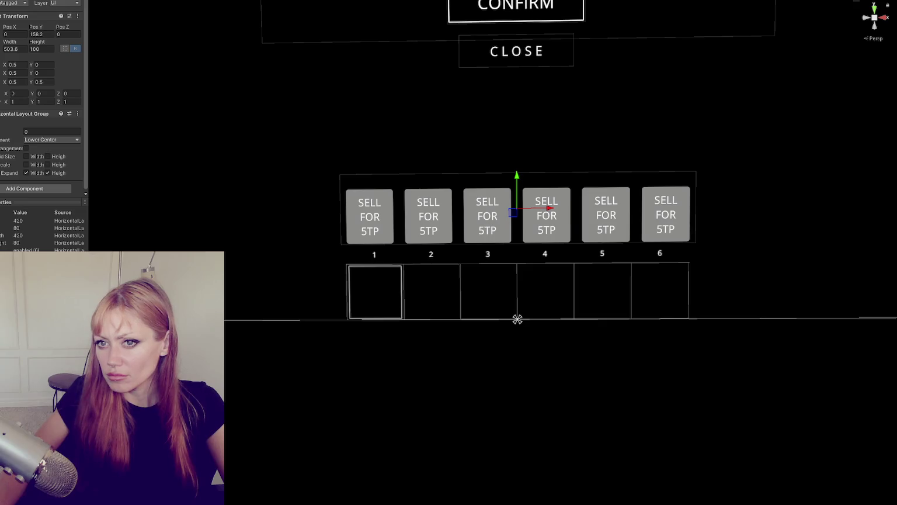
Keep the inventory slot grid's vertical position at 0 and check the layout.
{"action": "left_click", "coordinate": [293, 302]}
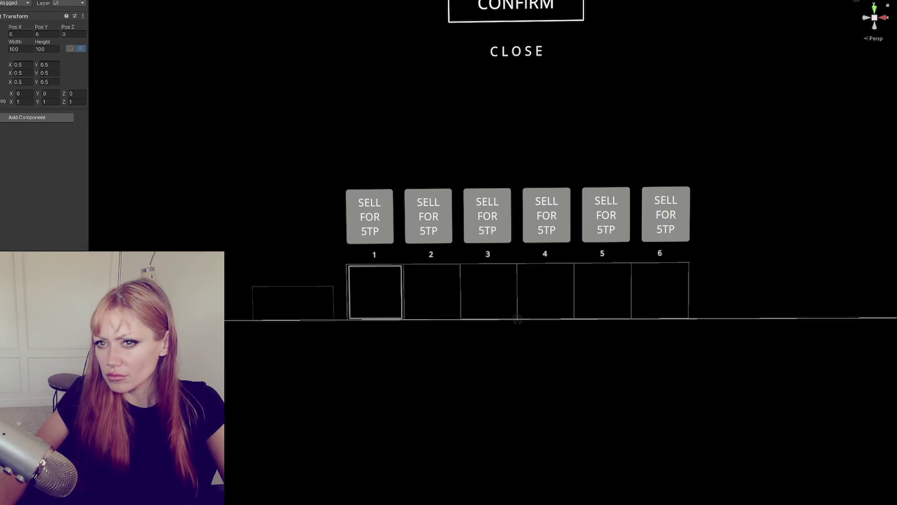
{"action": "left_click_drag", "start_coordinate": [37, 27], "coordinate": [16, 30]}
{"action": "left_click", "coordinate": [16, 32]}
{"action": "key", "text": "ctrl+z"}
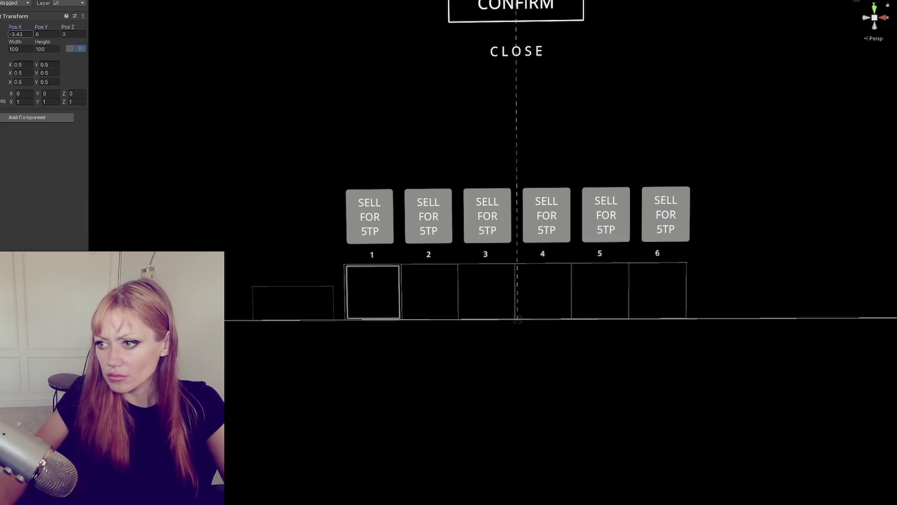
{"action": "mouse_move", "coordinate": [435, 143]}
{"action": "left_mouse_down"}
{"action": "mouse_move", "coordinate": [403, 164]}
{"action": "mouse_move", "coordinate": [445, 168]}
{"action": "mouse_move", "coordinate": [461, 155]}
{"action": "mouse_move", "coordinate": [454, 148]}
{"action": "left_mouse_up"}
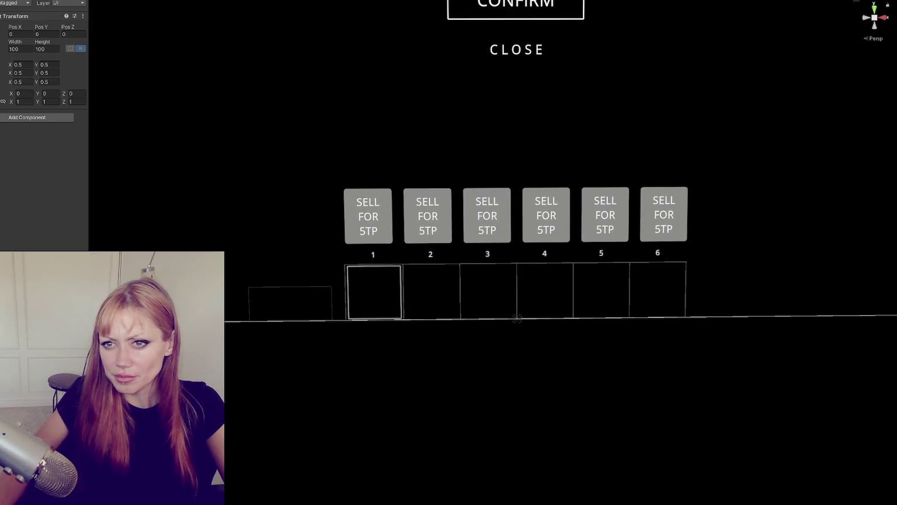
{"action": "left_click", "coordinate": [3, 129]}
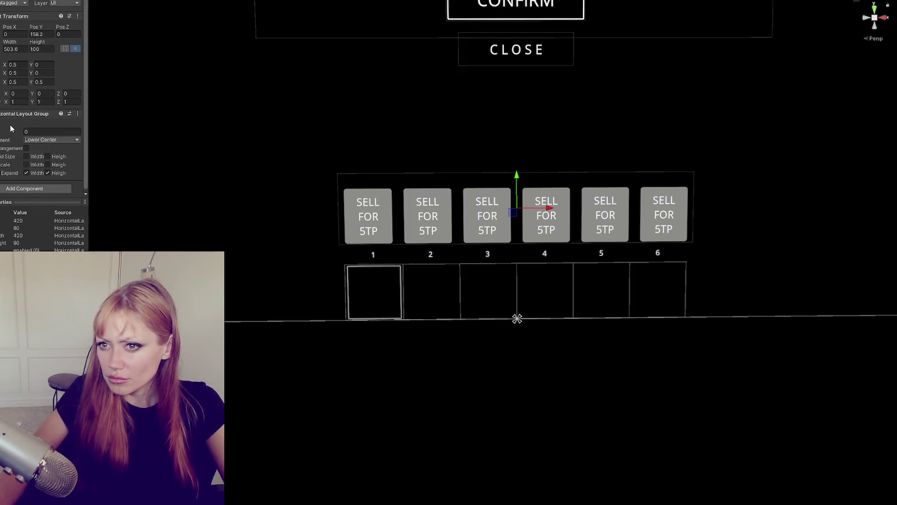
Turn off Child Force Expand Width and reset the layout spacing to 0.
{"action": "left_click", "coordinate": [27, 173]}
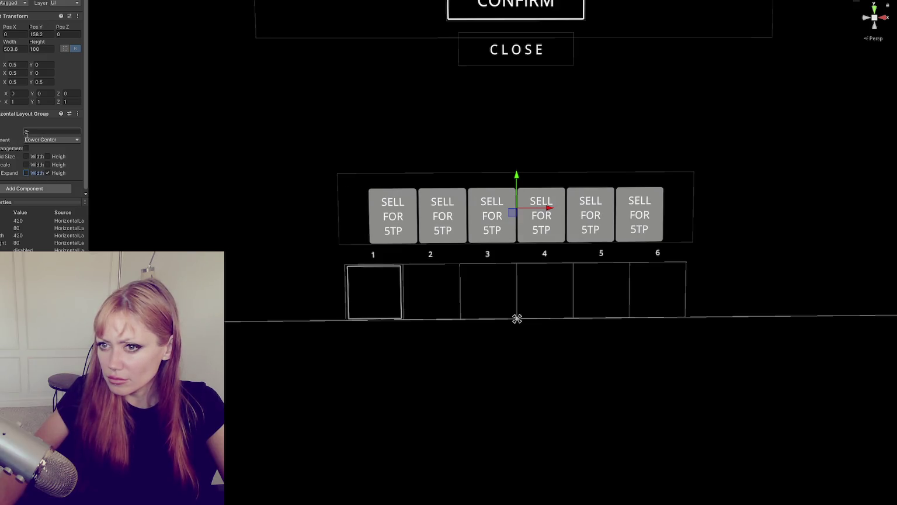
{"action": "left_click", "coordinate": [27, 157]}
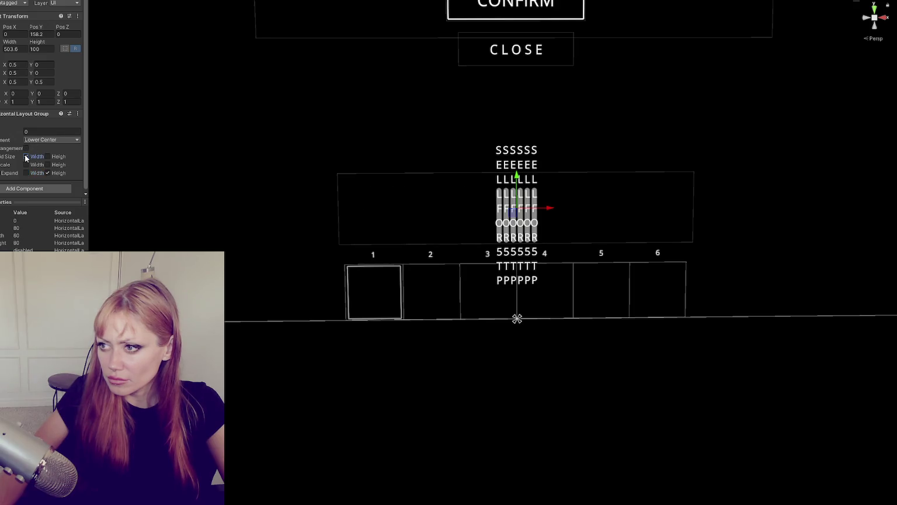
{"action": "left_click", "coordinate": [26, 157]}
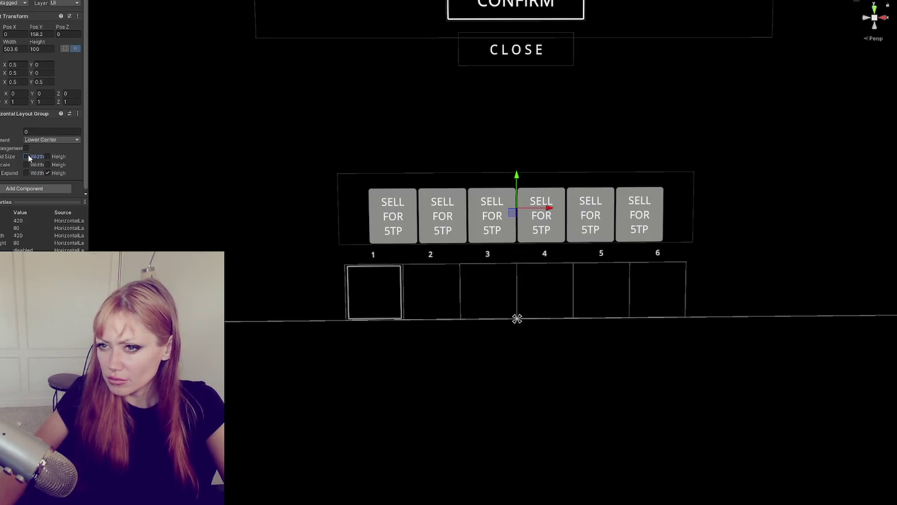
{"action": "left_click", "coordinate": [26, 173]}
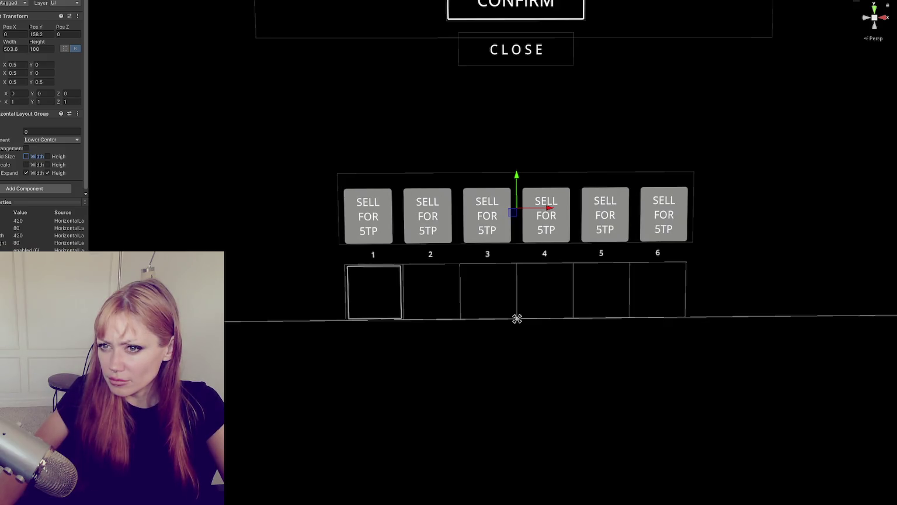
{"action": "left_click", "coordinate": [38, 132]}
{"action": "type", "text": "1"}
{"action": "key", "text": "BackSpace"}
{"action": "type", "text": "0"}
{"action": "left_click", "coordinate": [25, 173]}
Spread the buttons with spacing of about 11 and raise the row slightly.
{"action": "left_click_drag", "start_coordinate": [19, 133], "coordinate": [150, 136]}
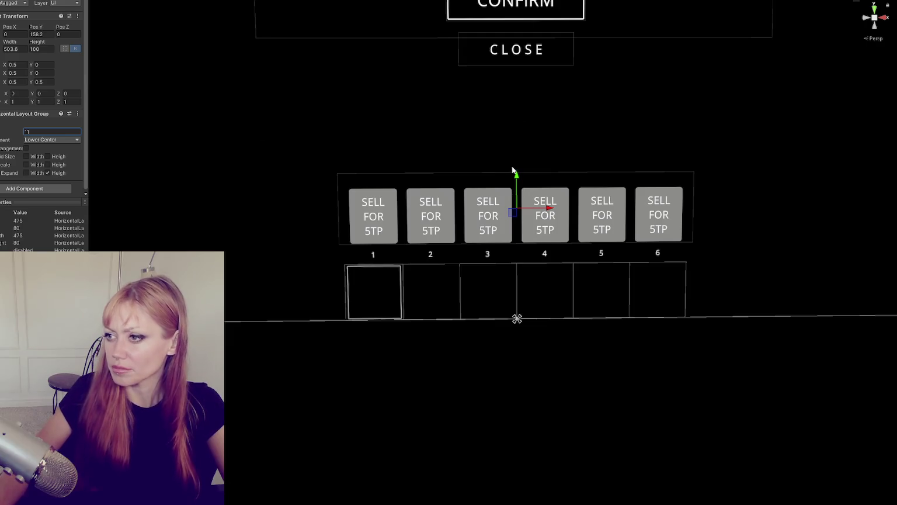
{"action": "left_click_drag", "start_coordinate": [517, 179], "coordinate": [517, 174]}
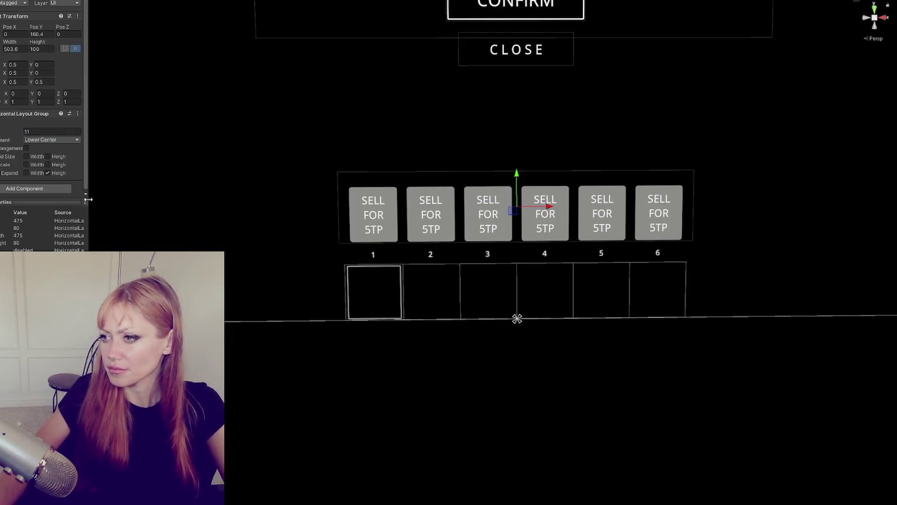
{"action": "scroll", "coordinate": [346, 126], "scroll_direction": "down", "scroll_amount": 5}
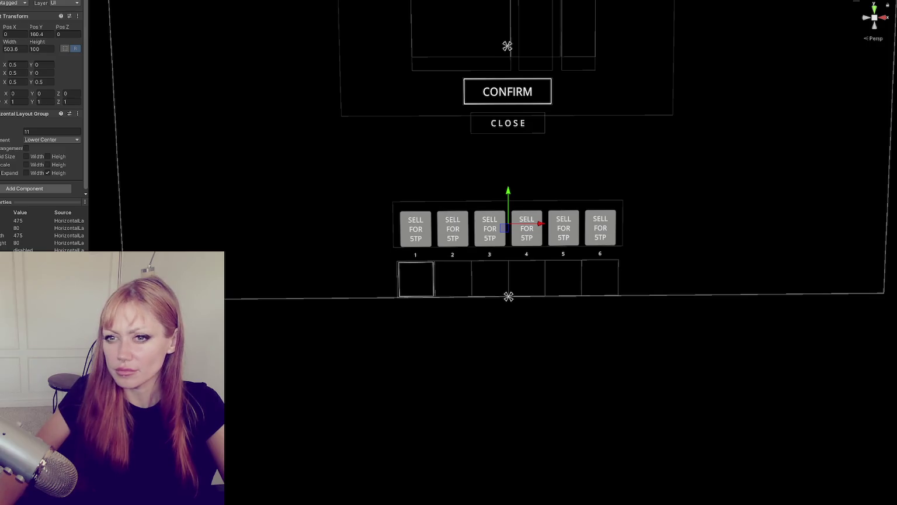
Select all six buttons' SELL FOR 5TP labels and centre their text vertically.
{"action": "left_click", "coordinate": [416, 229]}
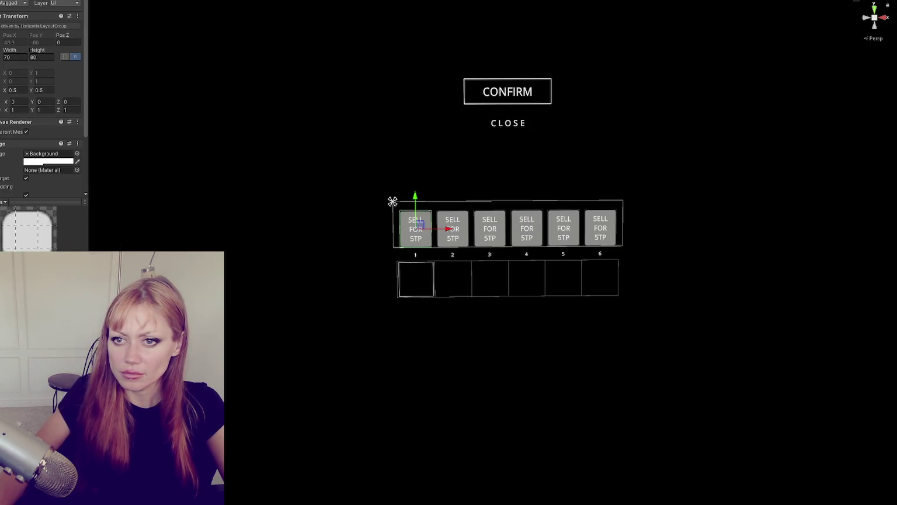
{"action": "left_click", "coordinate": [415, 228]}
{"action": "left_click", "coordinate": [453, 228]}
{"action": "left_click", "coordinate": [489, 228]}
{"action": "left_click", "coordinate": [527, 229]}
{"action": "left_click", "coordinate": [564, 228]}
{"action": "left_click", "coordinate": [601, 229]}
{"action": "scroll", "coordinate": [59, 122], "scroll_direction": "down", "scroll_amount": 4}
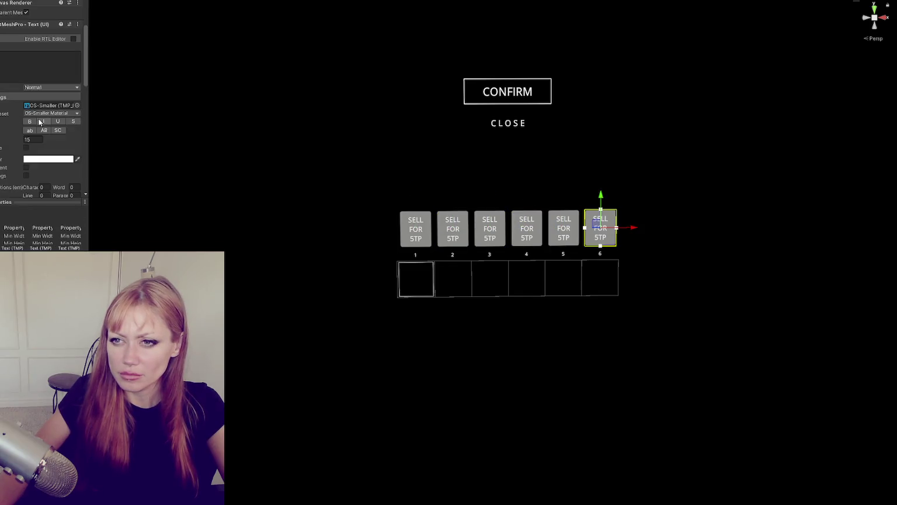
{"action": "scroll", "coordinate": [58, 121], "scroll_direction": "down", "scroll_amount": 4}
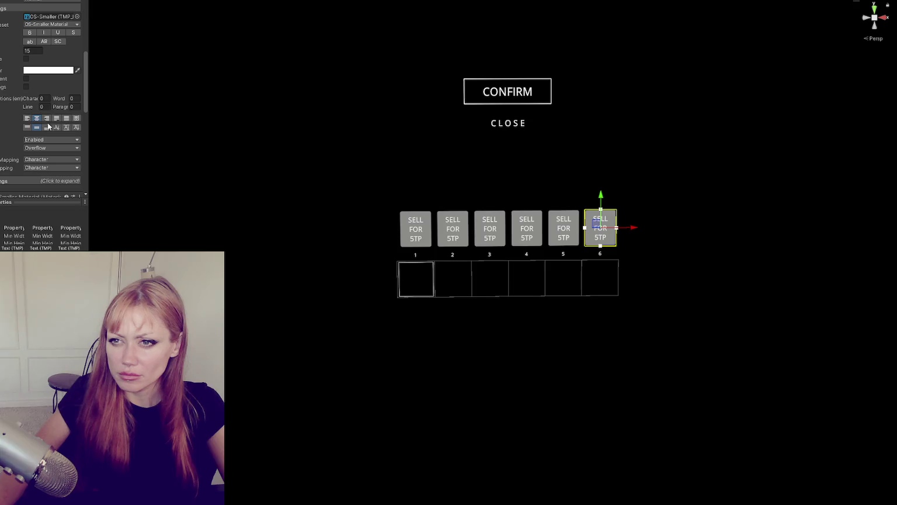
{"action": "left_click", "coordinate": [37, 126]}
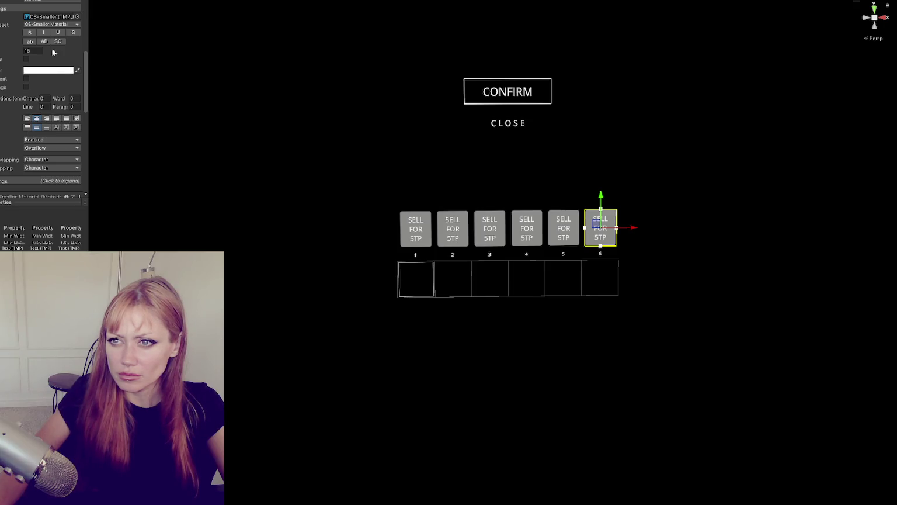
Tighten the labels' line spacing to -18.85.
{"action": "scroll", "coordinate": [44, 138], "scroll_direction": "down", "scroll_amount": 3}
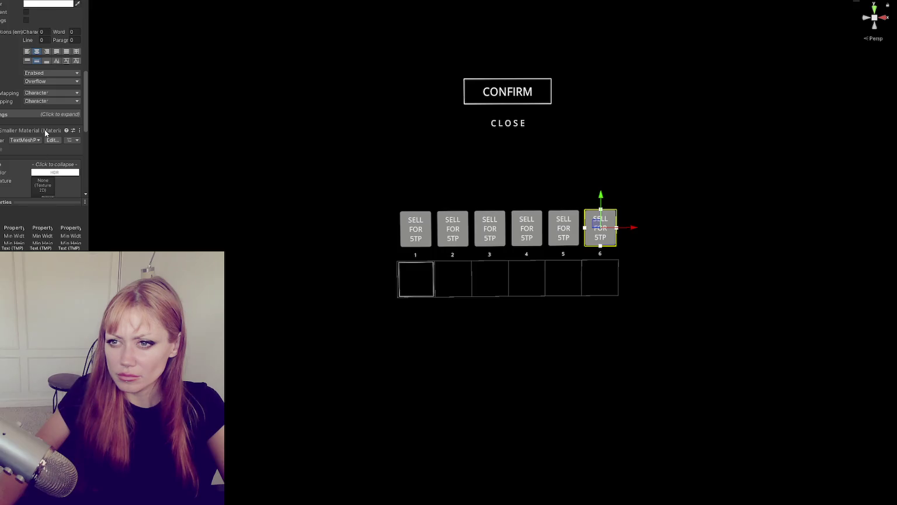
{"action": "left_click_drag", "start_coordinate": [90, 89], "coordinate": [139, 89]}
{"action": "mouse_move", "coordinate": [54, 31]}
{"action": "left_mouse_down"}
{"action": "mouse_move", "coordinate": [45, 37]}
{"action": "mouse_move", "coordinate": [864, 40]}
{"action": "mouse_move", "coordinate": [783, 43]}
{"action": "mouse_move", "coordinate": [847, 39]}
{"action": "left_mouse_up"}
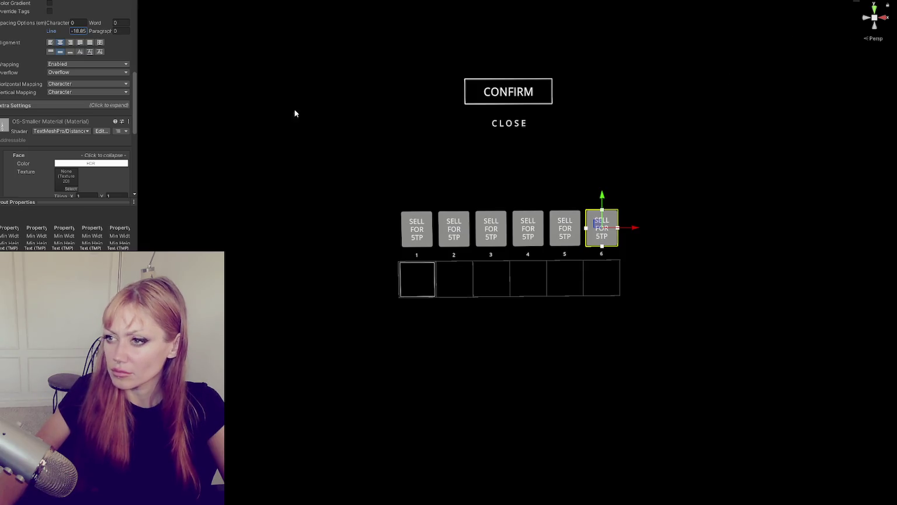
{"action": "scroll", "coordinate": [319, 138], "scroll_direction": "down", "scroll_amount": 5}
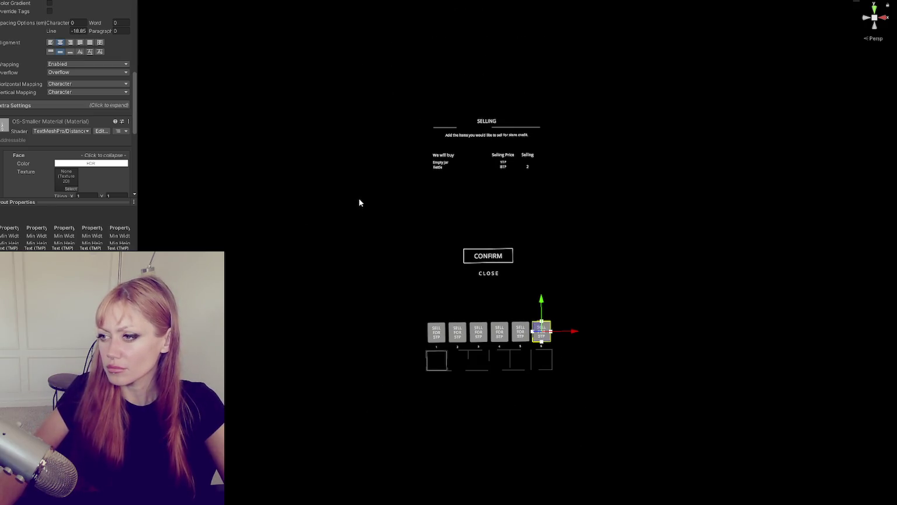
Disable the selling panel root with Alt+Shift+A and enter Play mode.
{"action": "left_click", "coordinate": [319, 138]}
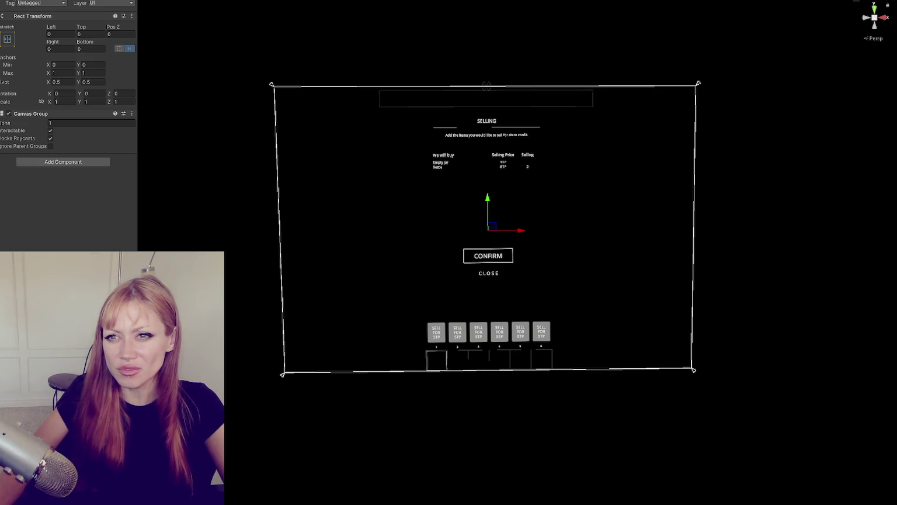
{"action": "key", "text": "alt+shift+a"}
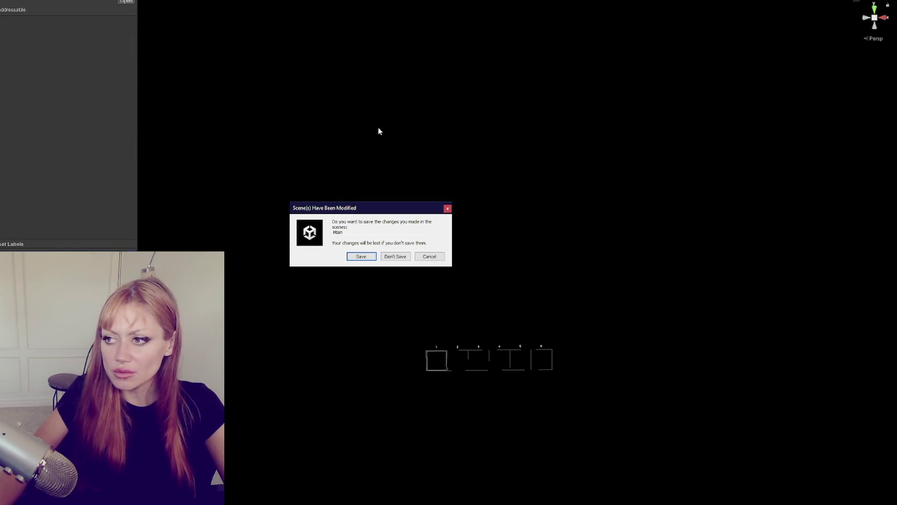
{"action": "left_click", "coordinate": [361, 259]}
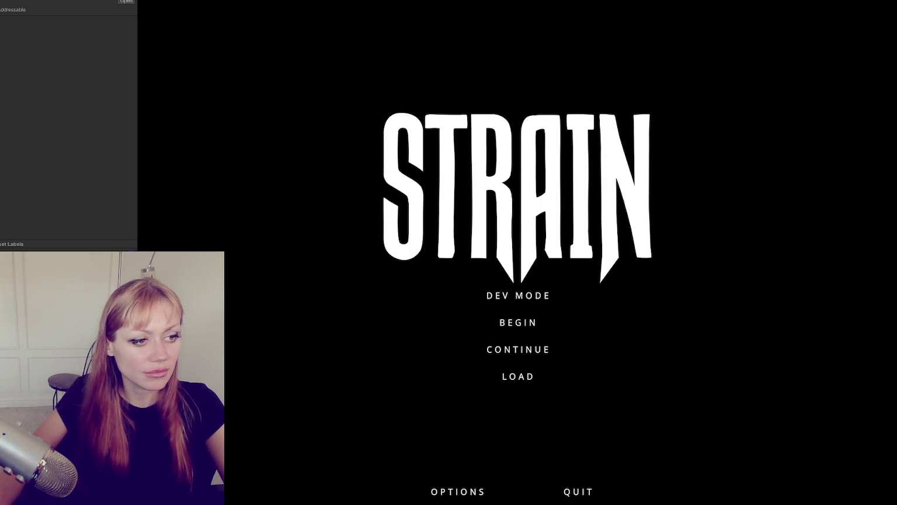
Start in DEV MODE, walk forward to the wooden board, and open the Selling panel.
{"action": "left_click", "coordinate": [506, 296]}
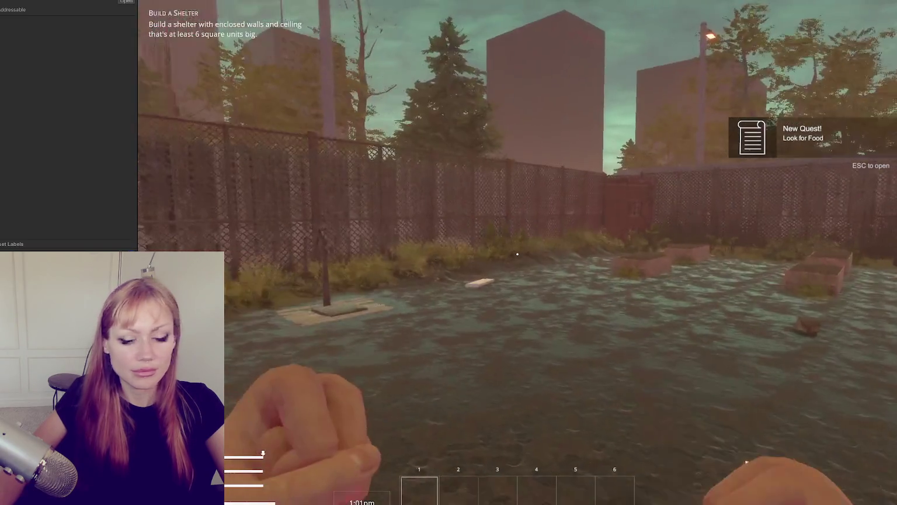
{"action": "mouse_move", "coordinate": [517, 254]}
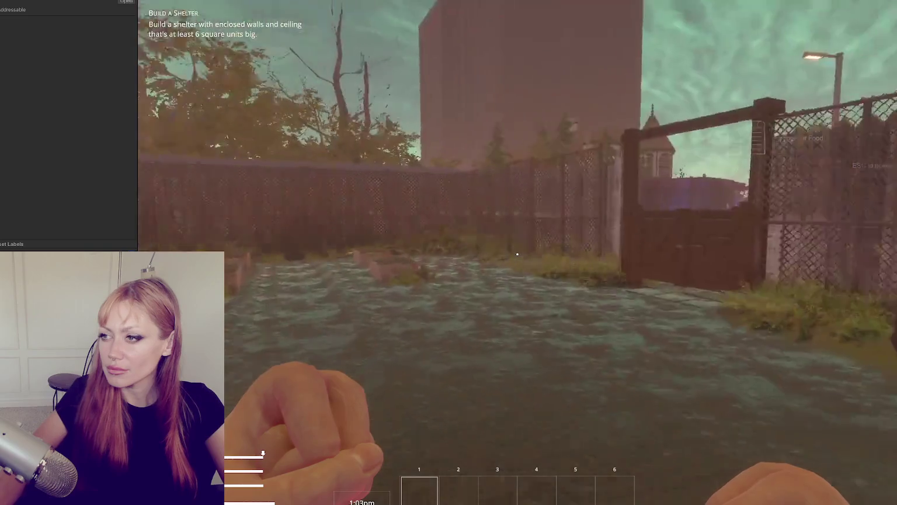
{"action": "key", "text": "w"}
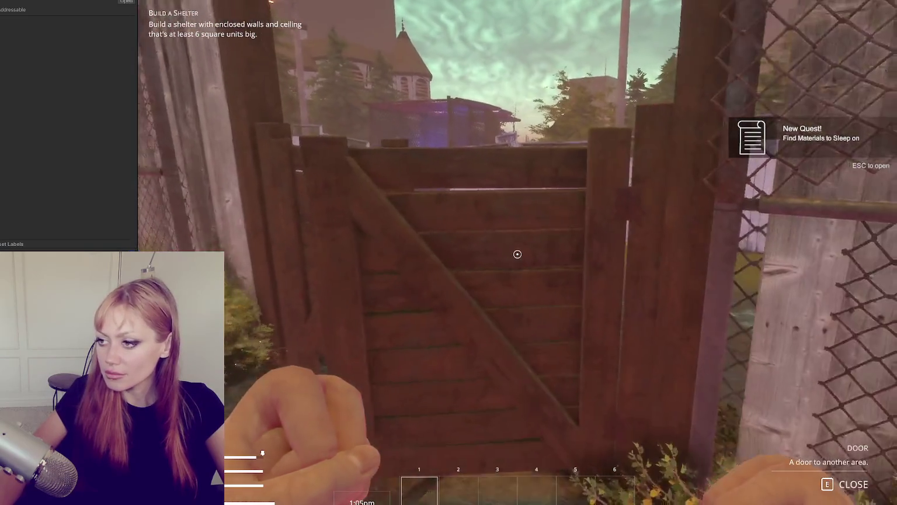
{"action": "key", "text": "w"}
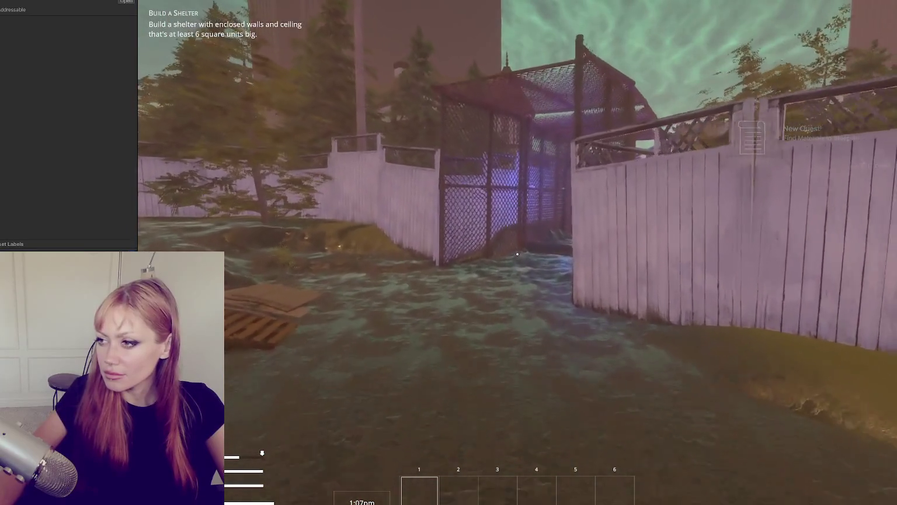
{"action": "key", "text": "w"}
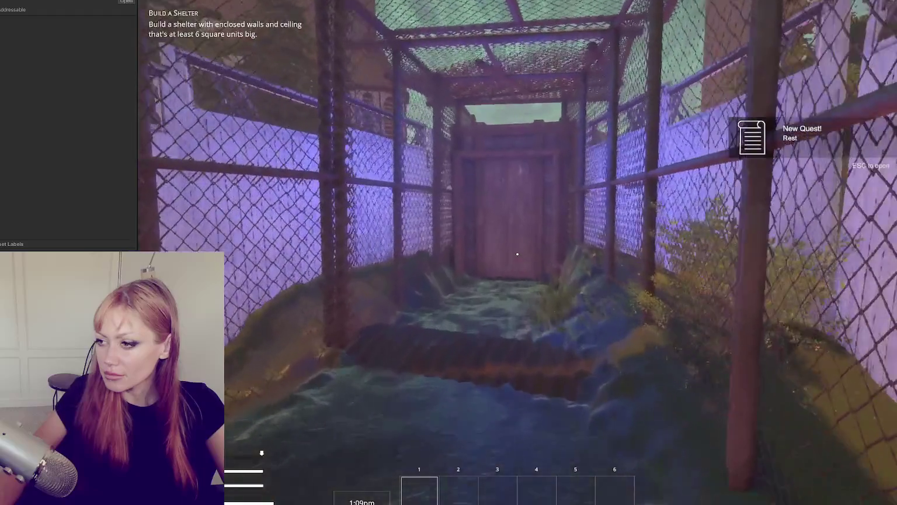
{"action": "key", "text": "w"}
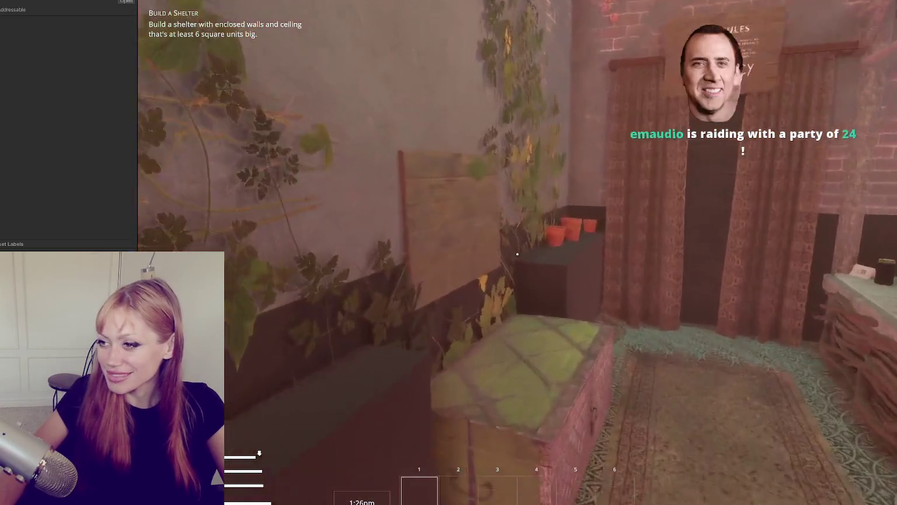
{"action": "left_click", "coordinate": [517, 253]}
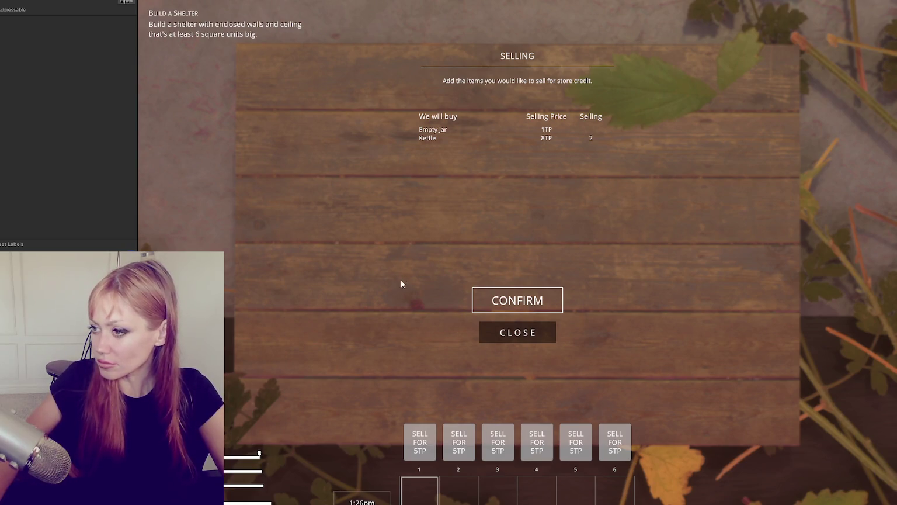
Click CONFIRM and CLOSE on the Selling panel, reopen it at the board, and close again.
{"action": "left_click", "coordinate": [514, 301]}
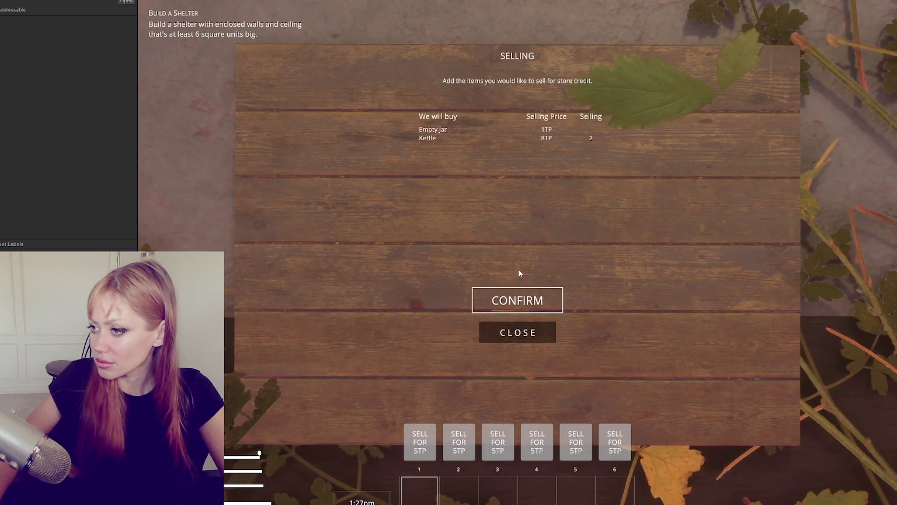
{"action": "left_click", "coordinate": [519, 333]}
{"action": "left_click", "coordinate": [518, 254]}
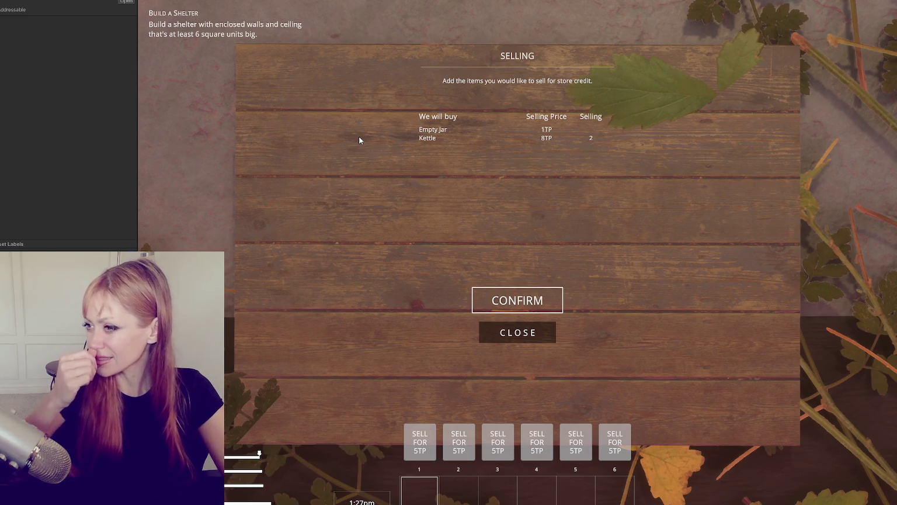
{"action": "left_click", "coordinate": [512, 334]}
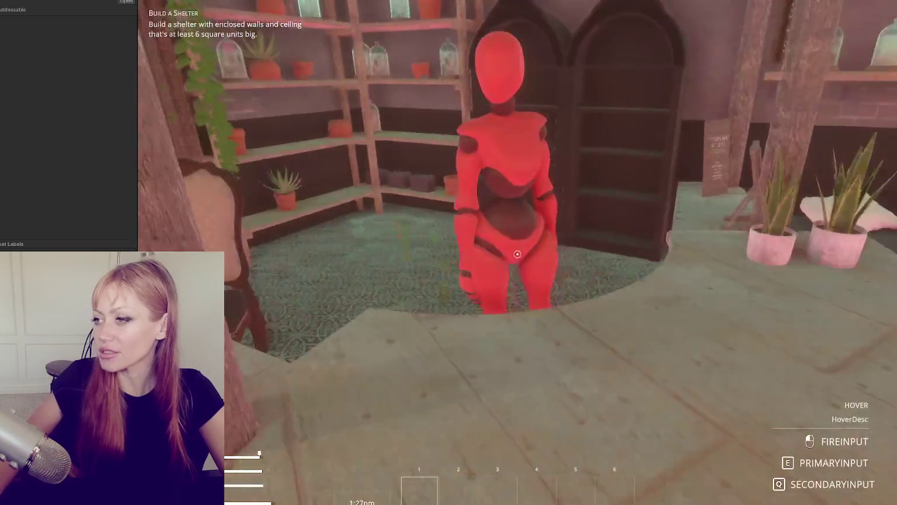
Open and close the chalkboard shop menu twice, then turn to the board and open Selling.
{"action": "key", "text": "e"}
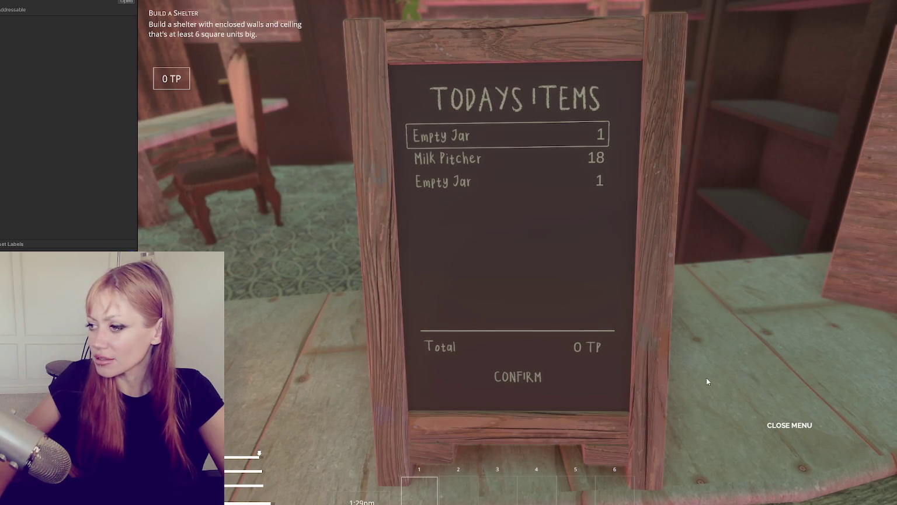
{"action": "left_click", "coordinate": [521, 378]}
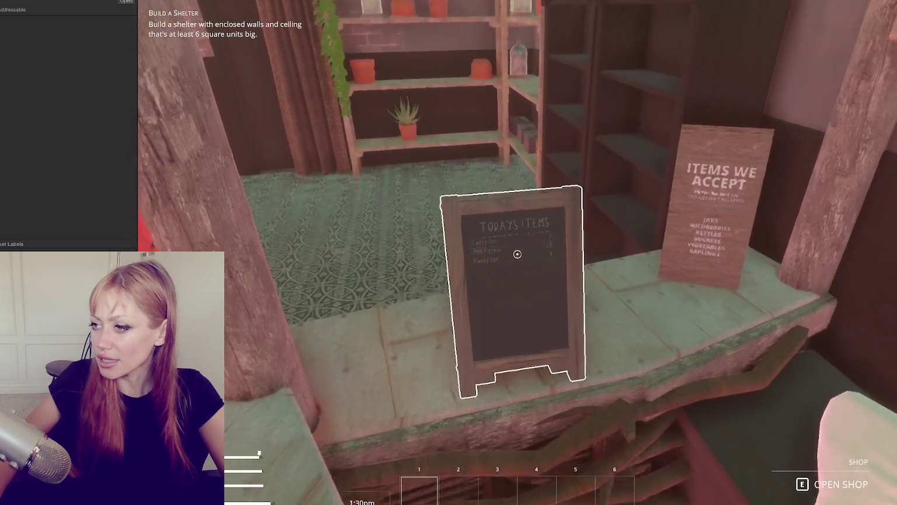
{"action": "key", "text": "e"}
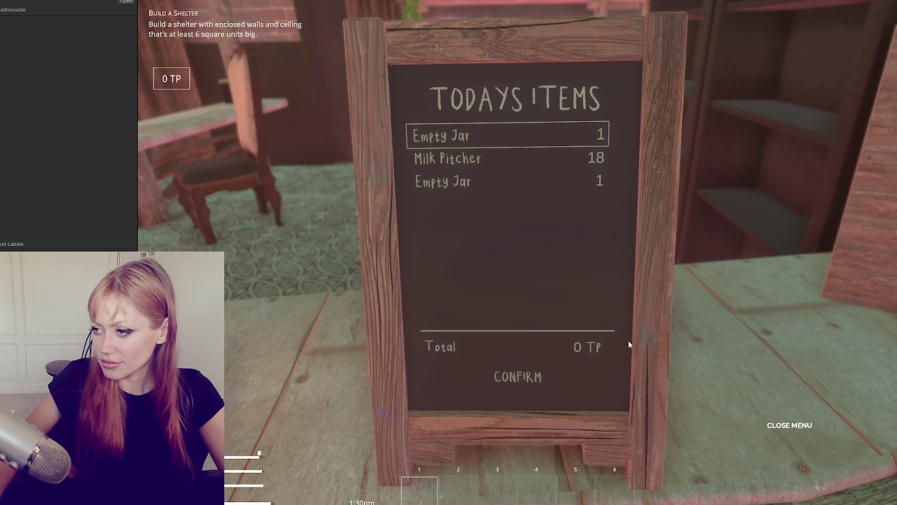
{"action": "left_click", "coordinate": [799, 421]}
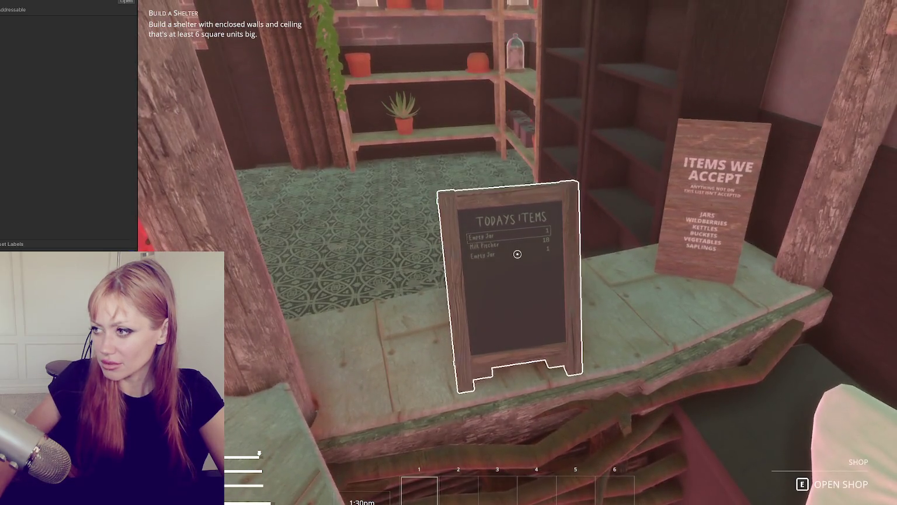
{"action": "key", "text": "w"}
{"action": "key", "text": "e"}
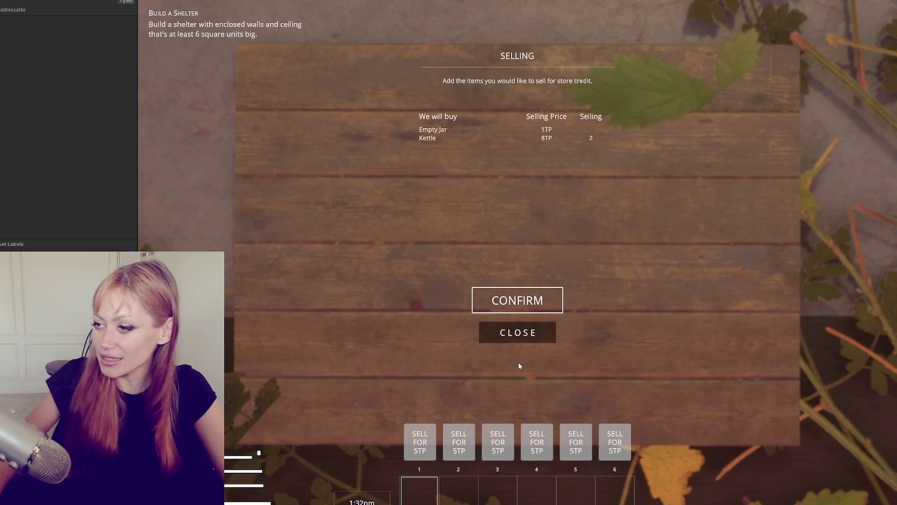
Close the Selling panel, step closer to the board, reopen it, and close it again.
{"action": "left_click", "coordinate": [521, 338]}
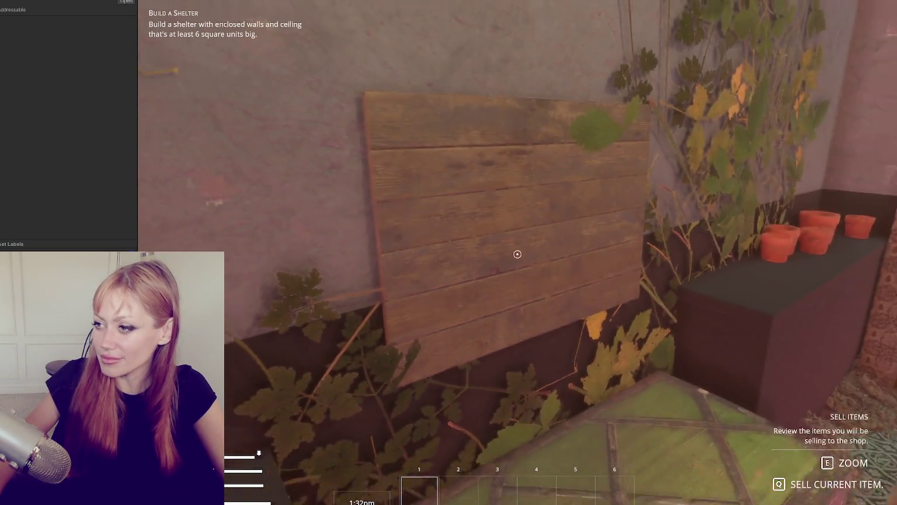
{"action": "key", "text": "w"}
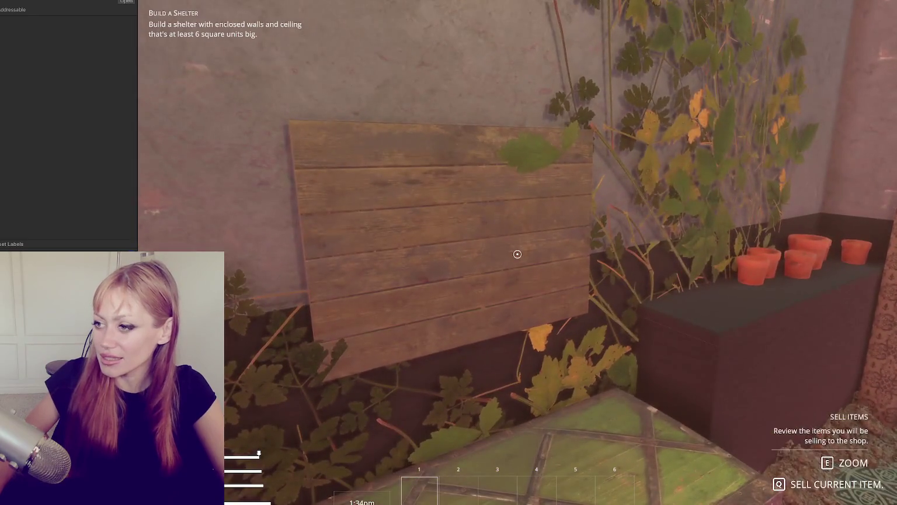
{"action": "key", "text": "q"}
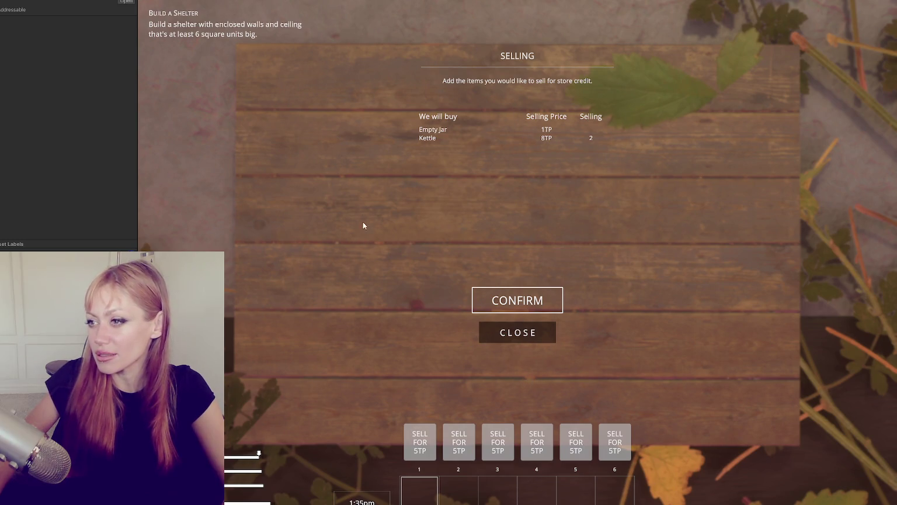
{"action": "left_click", "coordinate": [536, 337]}
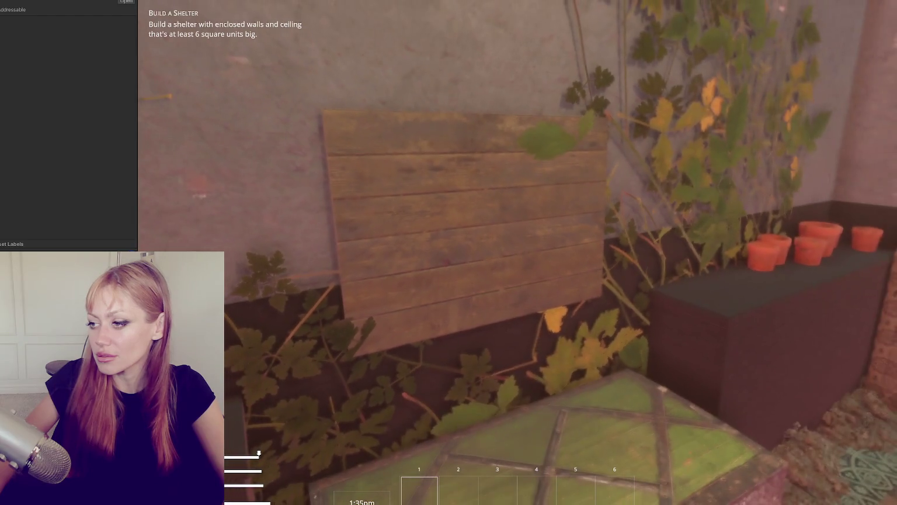
Open and close the chalkboard shop menu, open the Selling board, then exit Play mode with Ctrl+P.
{"action": "key", "text": "w"}
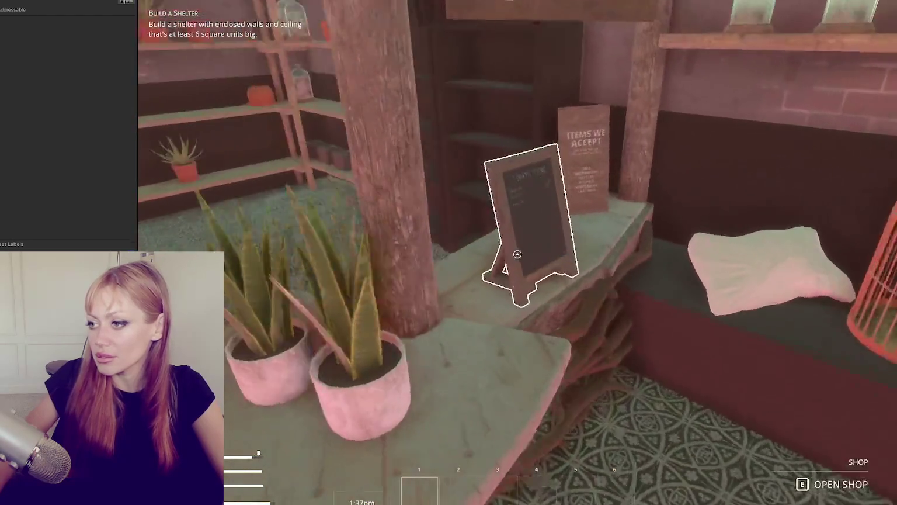
{"action": "key", "text": "e"}
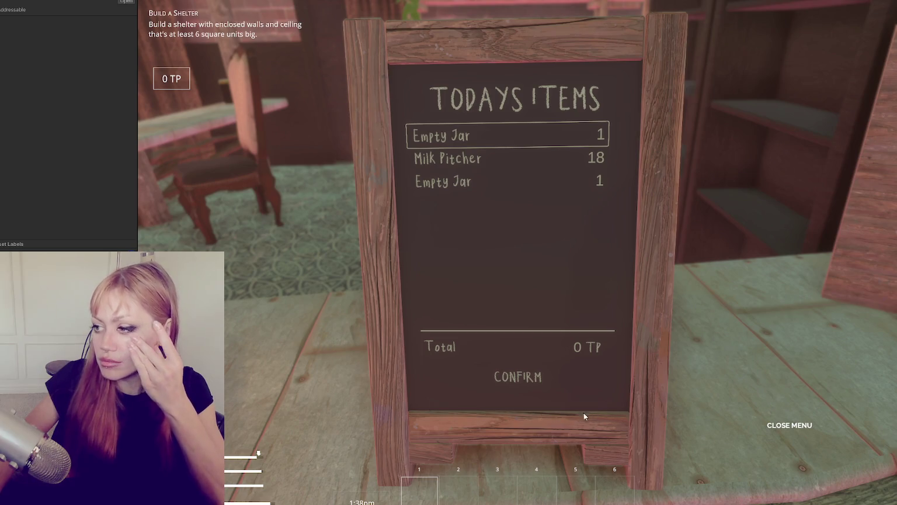
{"action": "left_click", "coordinate": [797, 425]}
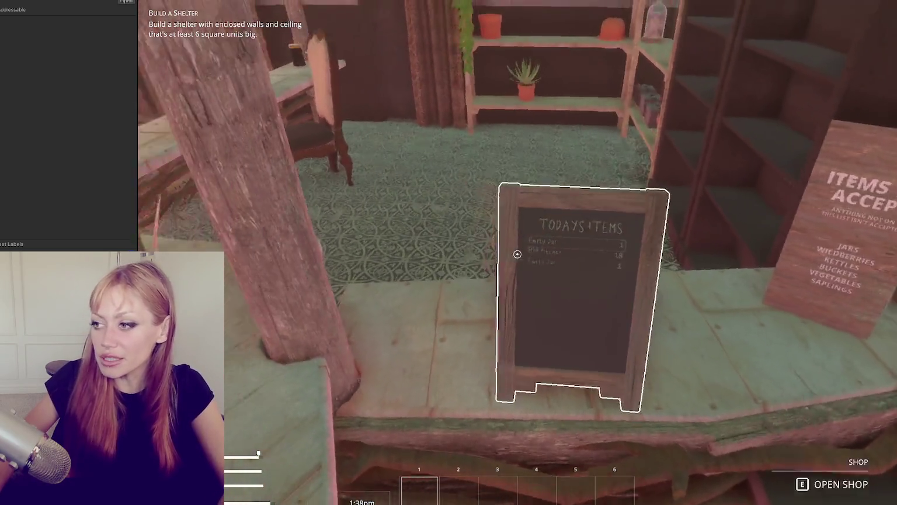
{"action": "key", "text": "e"}
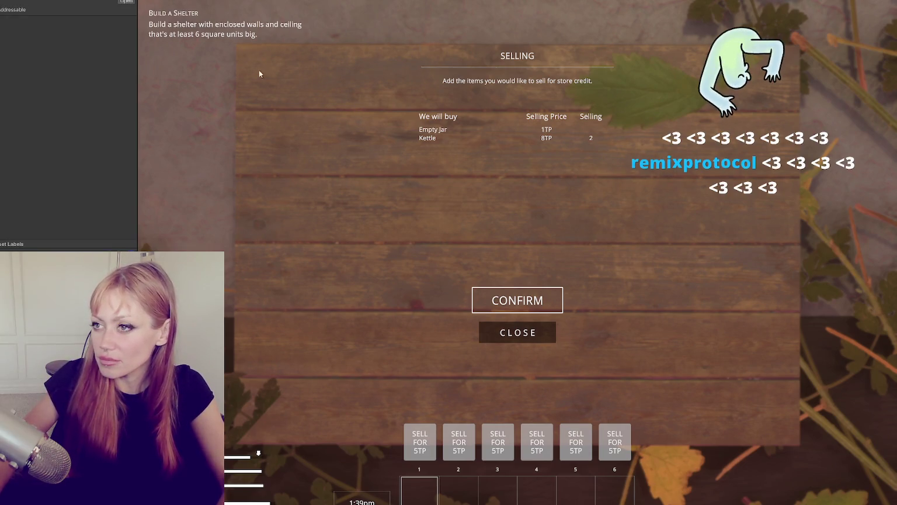
{"action": "key", "text": "ctrl+p"}
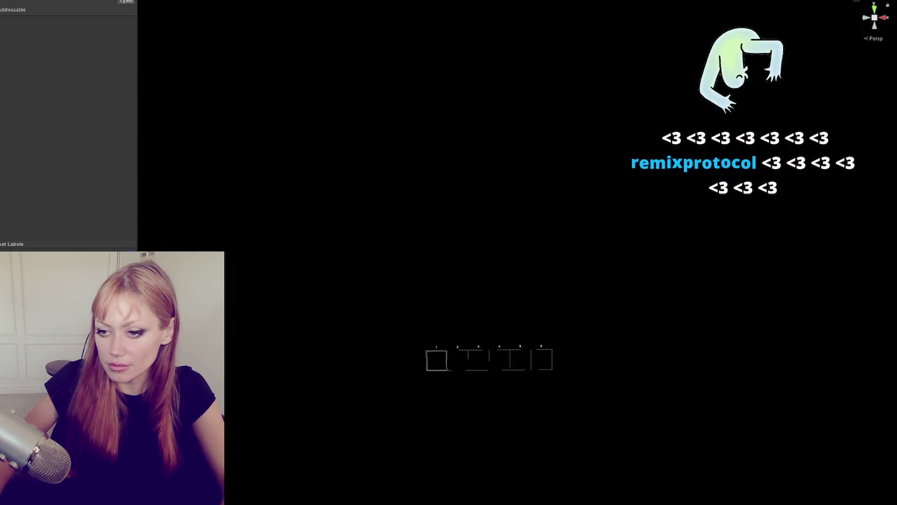
Frame the ChalkBoard, then jump to the Apothecary shop's chalkboard.
{"action": "right_click", "coordinate": [24, 116]}
{"action": "left_click", "coordinate": [100, 172]}
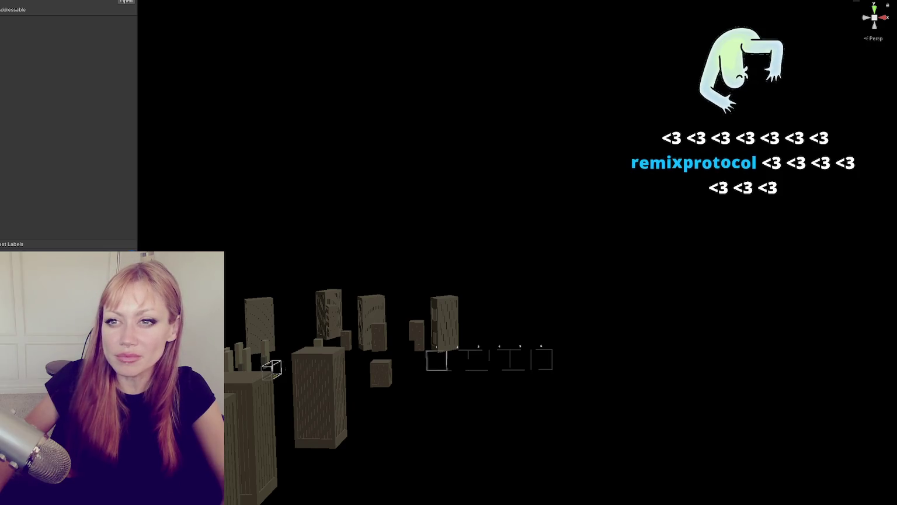
{"action": "left_click", "coordinate": [271, 369]}
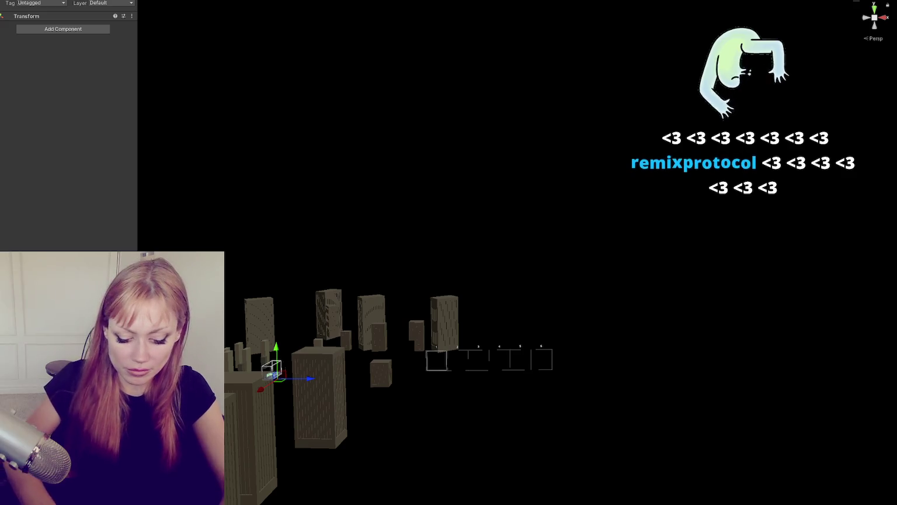
{"action": "key", "text": "f"}
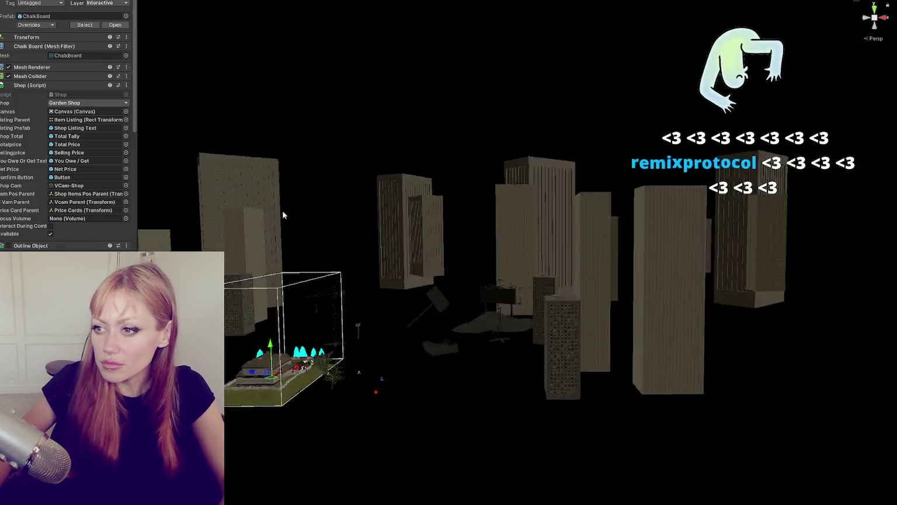
{"action": "key", "text": "f"}
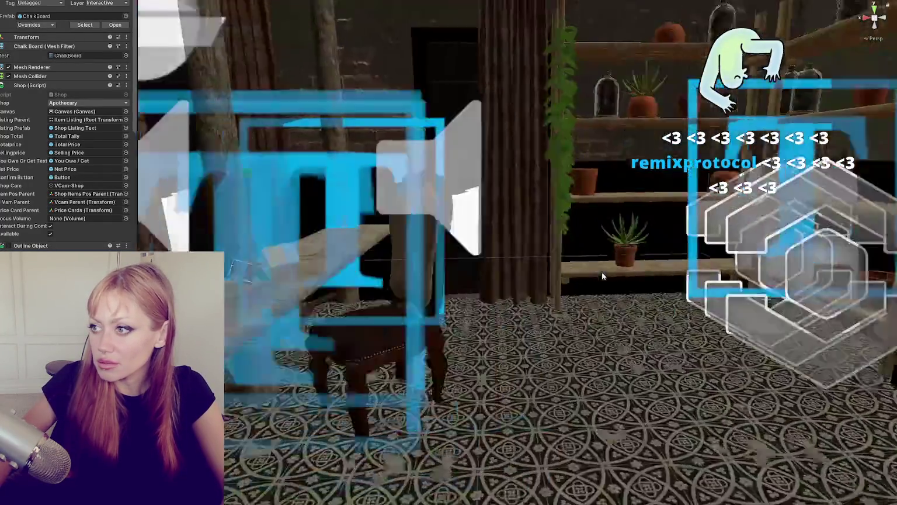
{"action": "key", "text": "f"}
Turn toward the back wall and frame the plain wooden board above the chest.
{"action": "left_click_drag", "start_coordinate": [658, 272], "coordinate": [780, 138]}
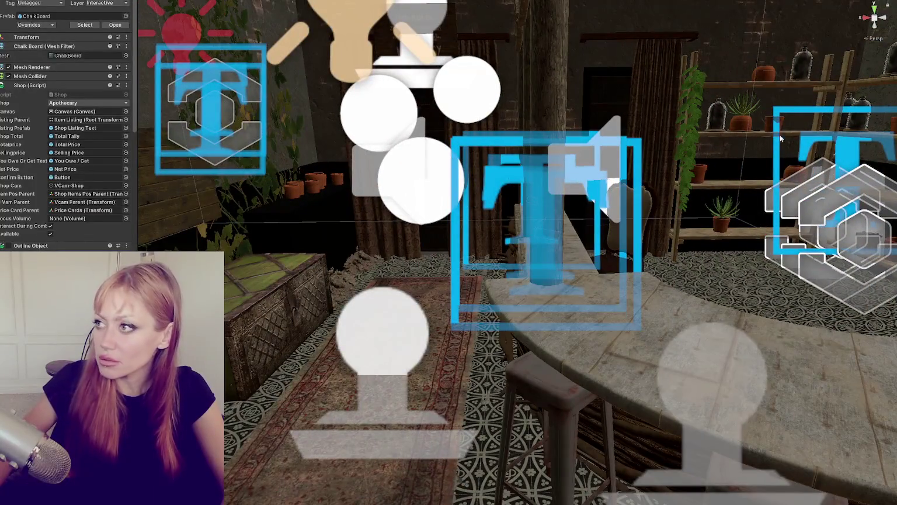
{"action": "mouse_move", "coordinate": [409, 136]}
{"action": "left_mouse_down"}
{"action": "mouse_move", "coordinate": [430, 140]}
{"action": "mouse_move", "coordinate": [415, 211]}
{"action": "mouse_move", "coordinate": [495, 184]}
{"action": "left_mouse_up"}
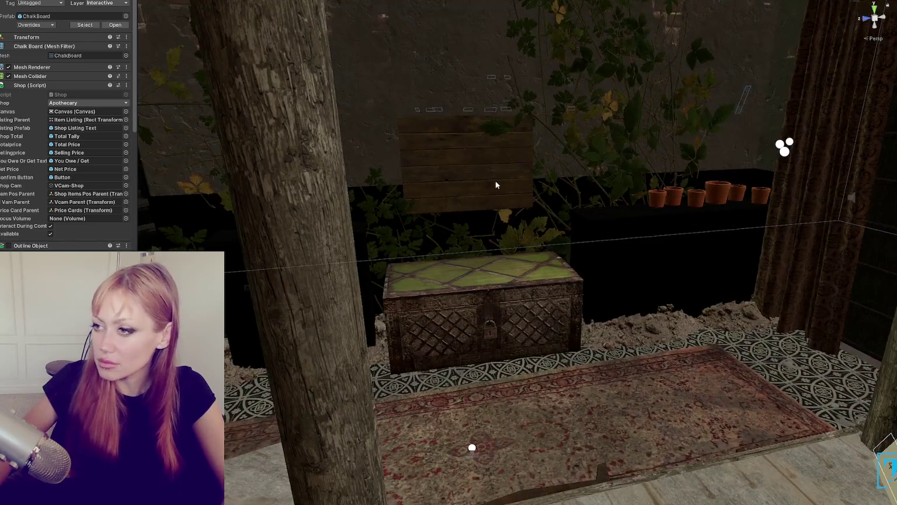
{"action": "left_click", "coordinate": [495, 184]}
{"action": "key", "text": "f"}
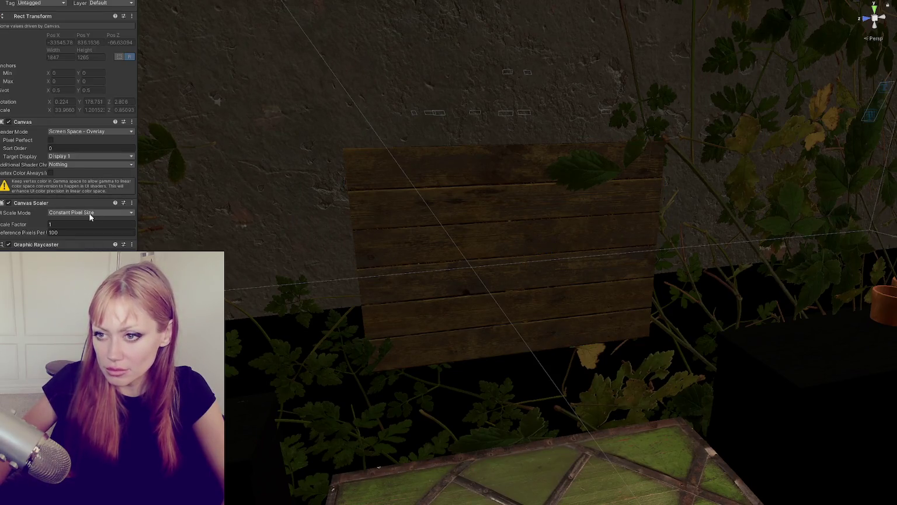
Set the canvas UI Scale Mode to Scale With Screen Size and Render Mode to World Space.
{"action": "left_click", "coordinate": [88, 212]}
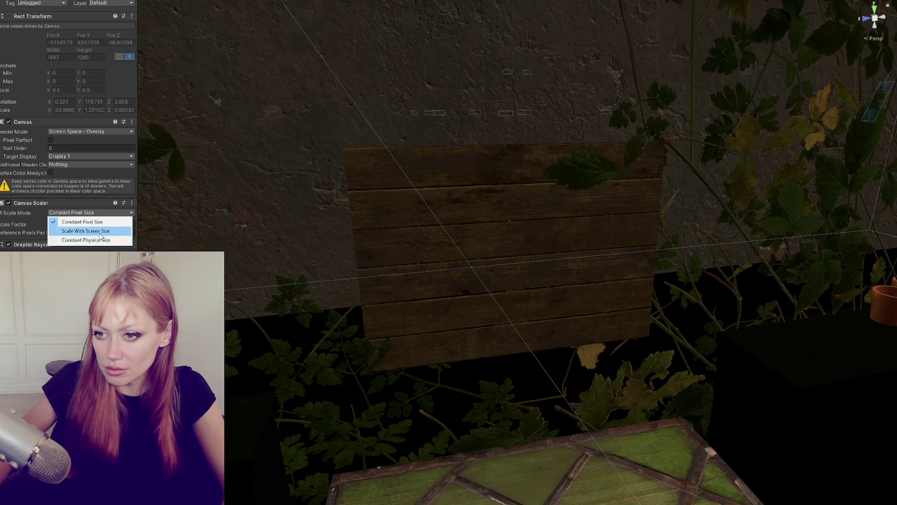
{"action": "left_click", "coordinate": [85, 231]}
{"action": "left_click", "coordinate": [82, 132]}
{"action": "left_click", "coordinate": [81, 160]}
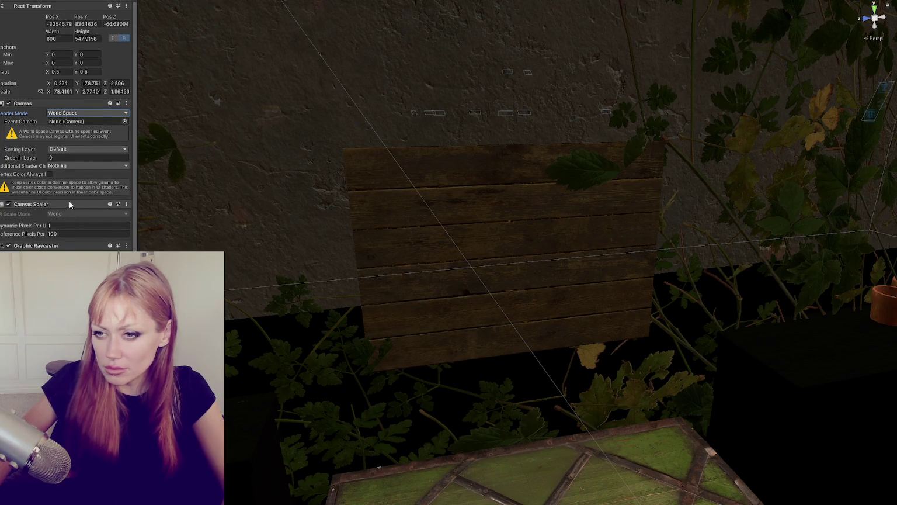
Set the canvas position to 0, 0, 0 with width 800 and height 600.
{"action": "left_click", "coordinate": [58, 34]}
{"action": "type", "text": "0"}
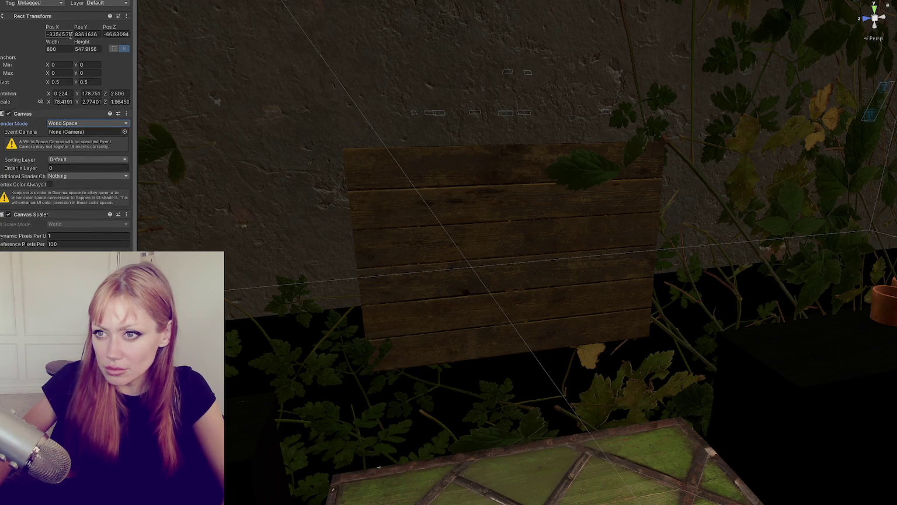
{"action": "key", "text": "Tab"}
{"action": "type", "text": "0"}
{"action": "key", "text": "Tab"}
{"action": "type", "text": "0"}
{"action": "key", "text": "Tab"}
{"action": "key", "text": "BackSpace"}
{"action": "type", "text": "800"}
{"action": "key", "text": "Tab"}
{"action": "type", "text": "65"}
{"action": "type", "text": "0"}
{"action": "key", "text": "Tab"}
{"action": "key", "text": "Tab"}
{"action": "key", "text": "Tab"}
{"action": "type", "text": "0"}
Zero the canvas rotation and set its scale to 0.025.
{"action": "key", "text": "Tab"}
{"action": "type", "text": "0"}
{"action": "key", "text": "Tab"}
{"action": "type", "text": "0"}
{"action": "key", "text": "Tab"}
{"action": "type", "text": "0.0025"}
{"action": "key", "text": "Tab"}
{"action": "key", "text": "BackSpace"}
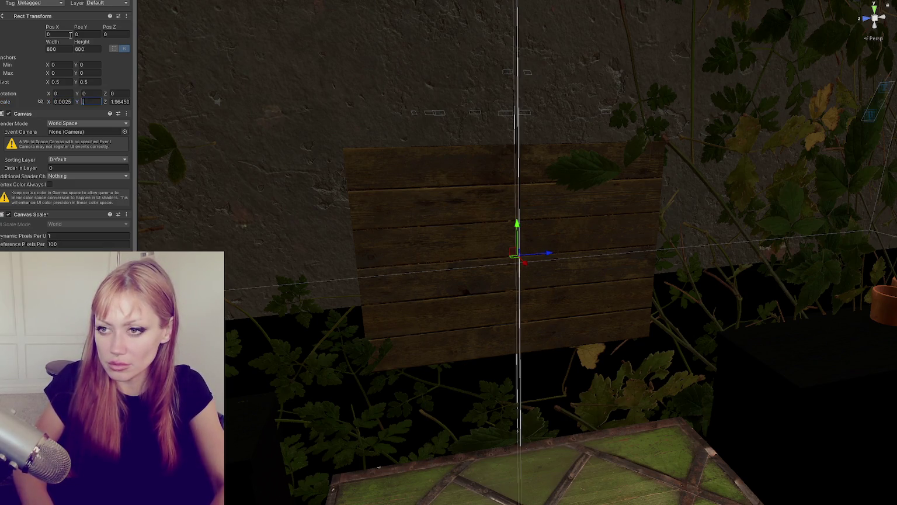
{"action": "key", "text": "Tab"}
{"action": "type", "text": "0.025"}
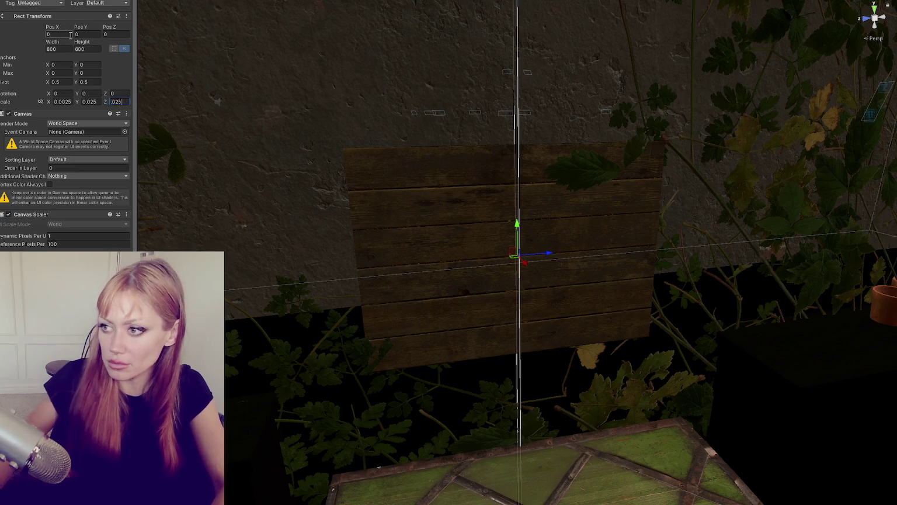
{"action": "left_click", "coordinate": [61, 101]}
{"action": "type", "text": "0.025"}
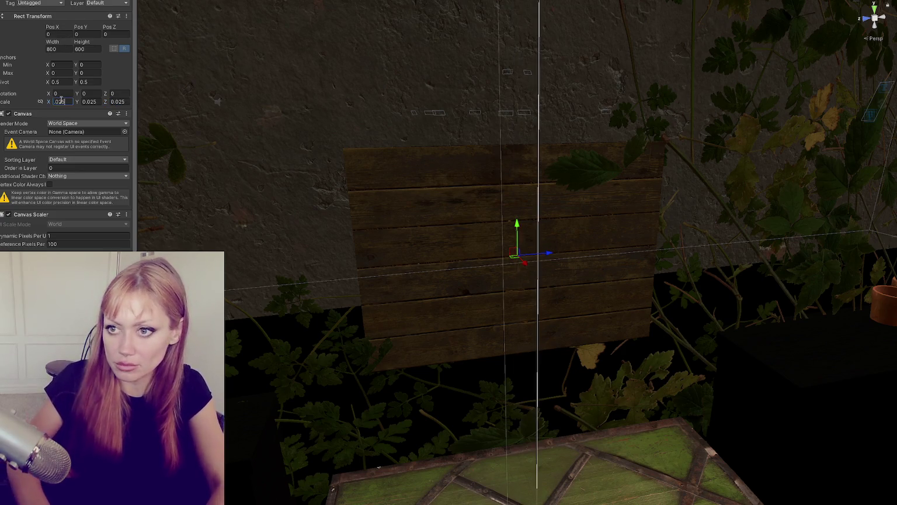
{"action": "mouse_move", "coordinate": [432, 143]}
{"action": "left_mouse_down"}
{"action": "mouse_move", "coordinate": [275, 147]}
{"action": "mouse_move", "coordinate": [594, 136]}
{"action": "mouse_move", "coordinate": [526, 233]}
{"action": "left_mouse_up"}
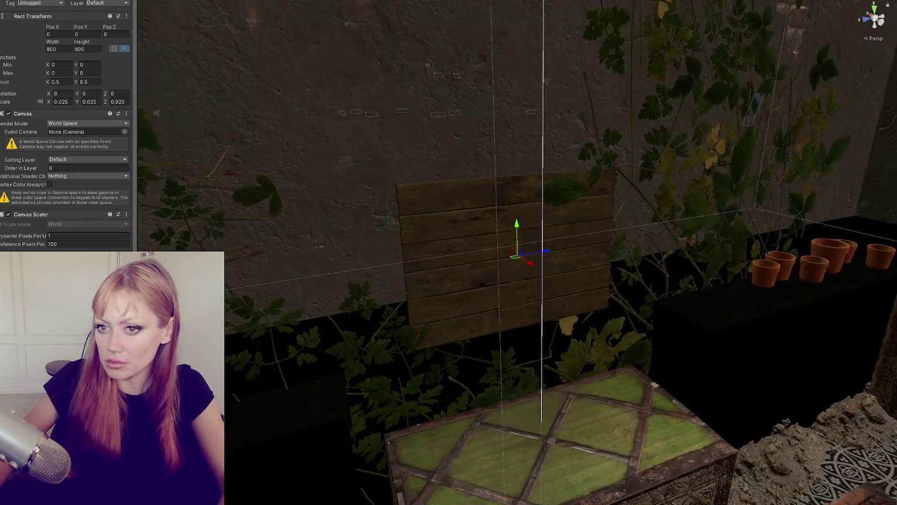
Reselect the canvas and reset its rotation to 0, 0, 0.
{"action": "left_click", "coordinate": [505, 263]}
{"action": "left_click", "coordinate": [505, 262]}
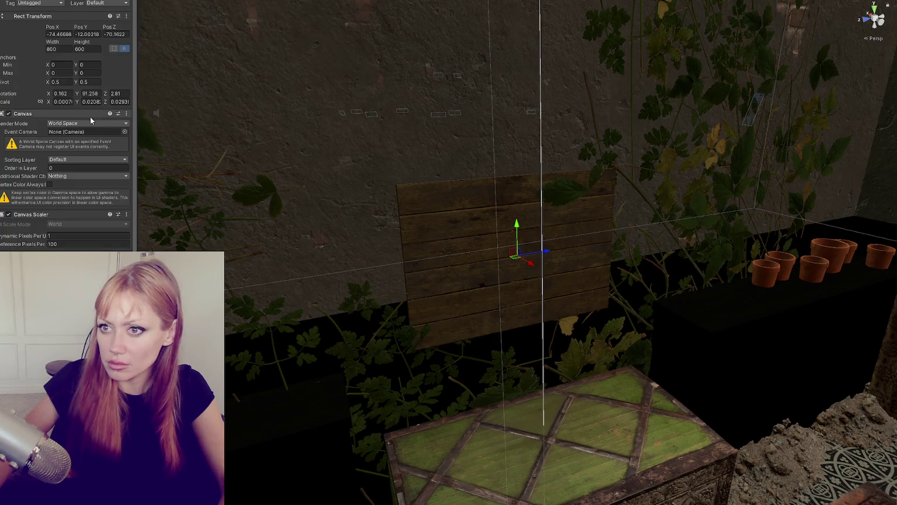
{"action": "left_click", "coordinate": [69, 93]}
{"action": "type", "text": "0"}
{"action": "key", "text": "Tab"}
{"action": "type", "text": "0"}
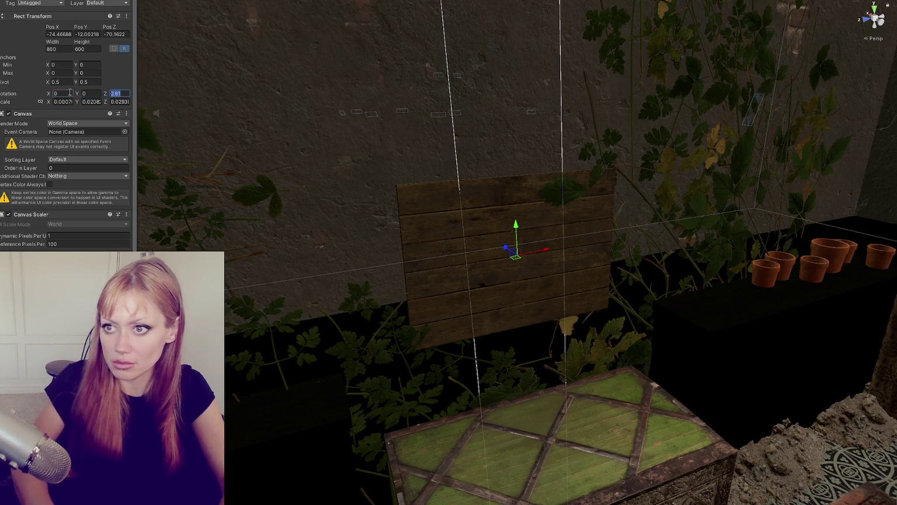
{"action": "key", "text": "Tab"}
{"action": "type", "text": "0"}
{"action": "mouse_move", "coordinate": [275, 153]}
{"action": "left_mouse_down"}
{"action": "mouse_move", "coordinate": [316, 154]}
{"action": "mouse_move", "coordinate": [289, 155]}
{"action": "left_mouse_up"}
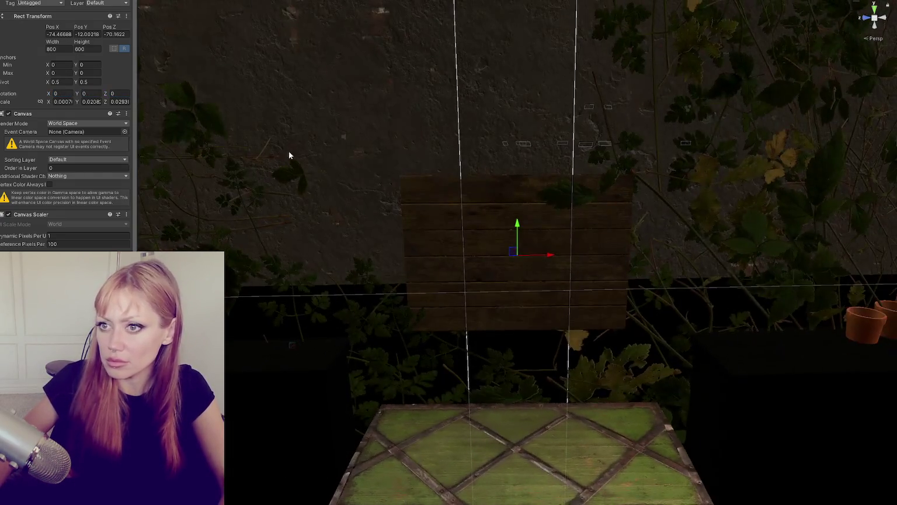
Set the canvas scale to 0.0025 on X, Y and Z.
{"action": "left_click", "coordinate": [66, 101]}
{"action": "type", "text": "0.025"}
{"action": "key", "text": "Tab"}
{"action": "type", "text": "0.025"}
{"action": "key", "text": "Tab"}
{"action": "type", "text": "0.025"}
{"action": "left_click", "coordinate": [66, 102]}
{"action": "type", "text": "0.0025"}
{"action": "key", "text": "Tab"}
{"action": "key", "text": "BackSpace"}
{"action": "type", "text": "0.0025"}
{"action": "key", "text": "Tab"}
{"action": "type", "text": "0.0025"}
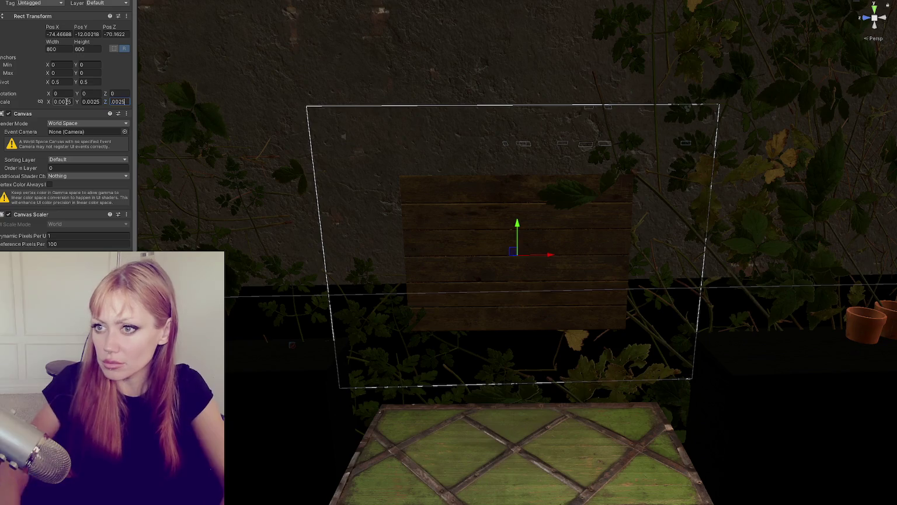
Drag the canvas edges to about 444.84 by 313.7 so it fits the wooden board.
{"action": "mouse_move", "coordinate": [336, 119]}
{"action": "left_mouse_down"}
{"action": "mouse_move", "coordinate": [619, 123]}
{"action": "mouse_move", "coordinate": [584, 124]}
{"action": "left_mouse_up"}
{"action": "left_click_drag", "start_coordinate": [345, 254], "coordinate": [428, 254]}
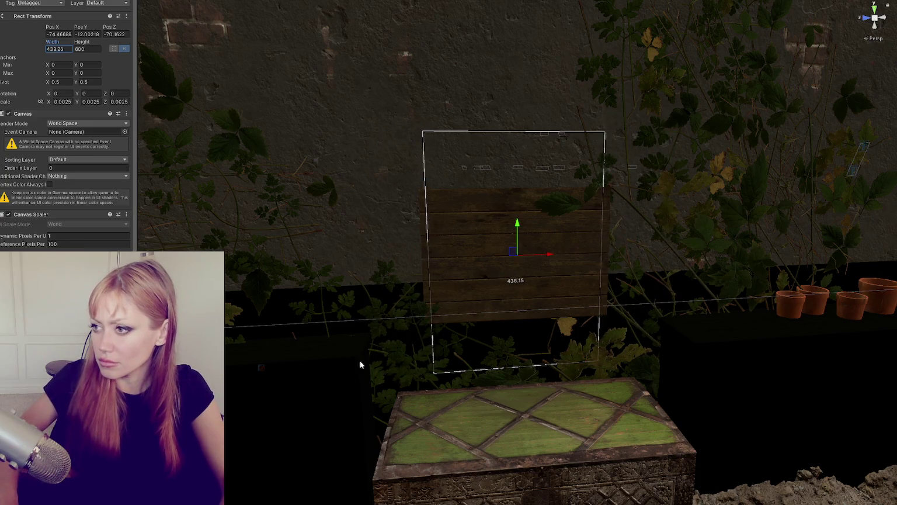
{"action": "left_click_drag", "start_coordinate": [514, 372], "coordinate": [514, 315]}
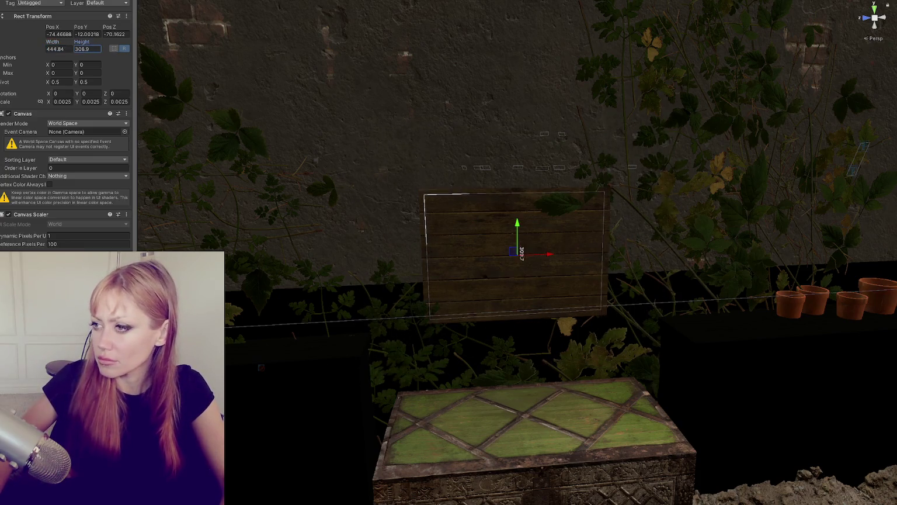
{"action": "mouse_move", "coordinate": [358, 277]}
{"action": "left_mouse_down"}
{"action": "mouse_move", "coordinate": [531, 293]}
{"action": "mouse_move", "coordinate": [506, 266]}
{"action": "left_mouse_up"}
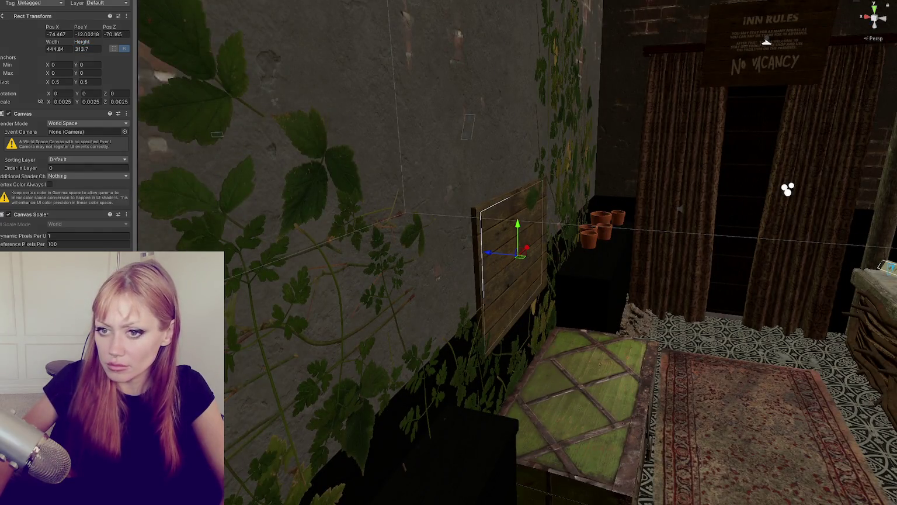
Reselect the canvas under Selling Board, zeroing its rotation and then undoing that change.
{"action": "left_click", "coordinate": [395, 255]}
{"action": "left_click", "coordinate": [508, 263]}
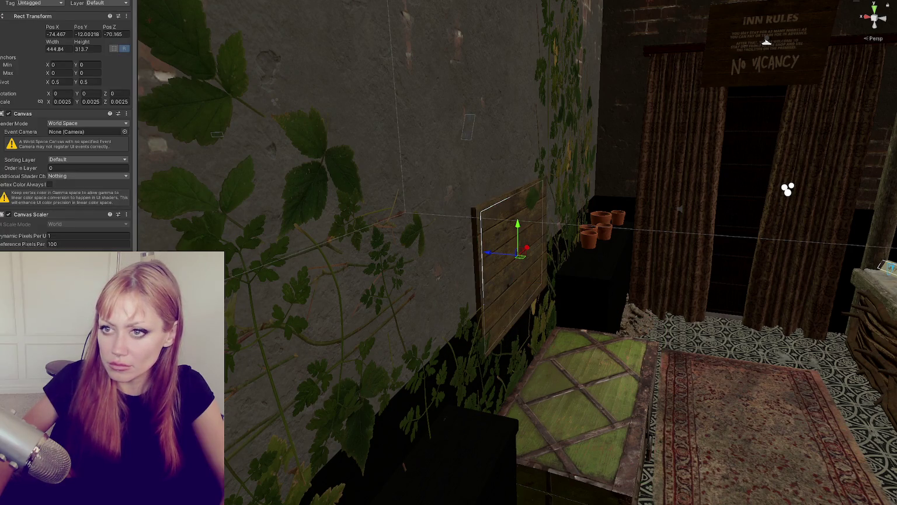
{"action": "left_click", "coordinate": [62, 93]}
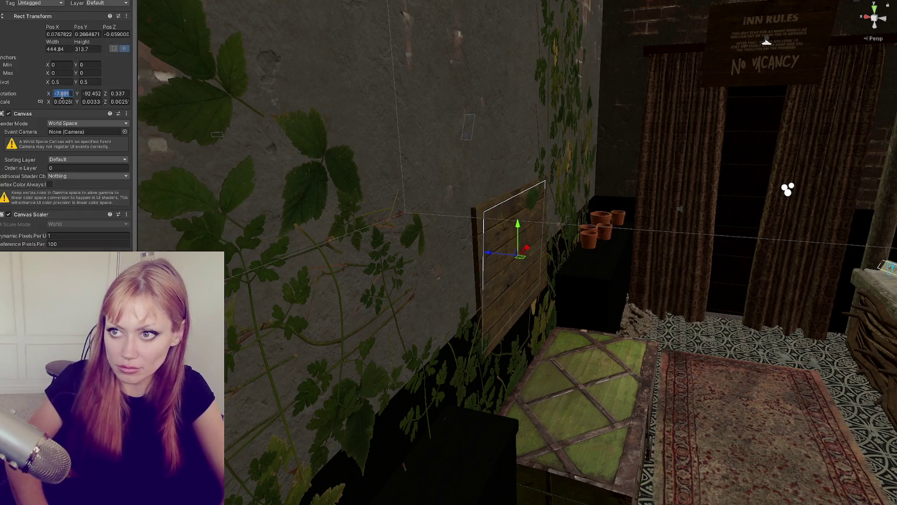
{"action": "type", "text": "0"}
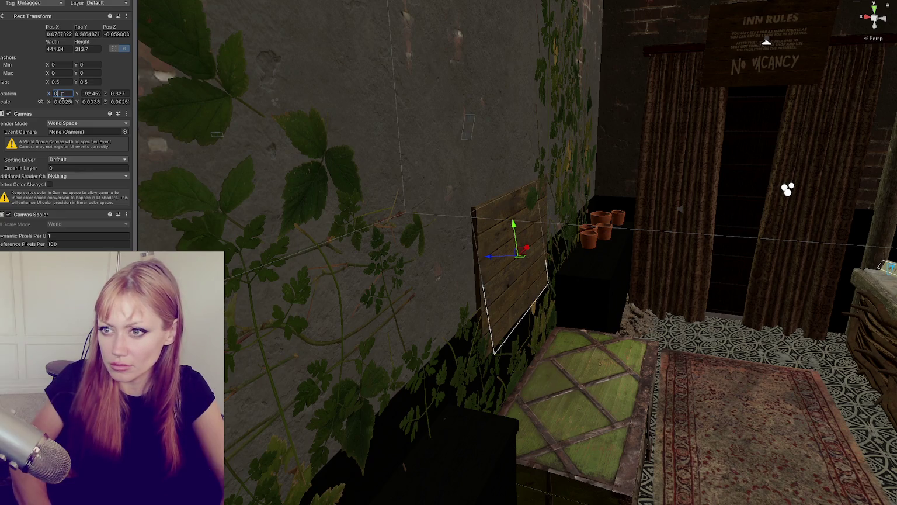
{"action": "key", "text": "Tab"}
{"action": "type", "text": "0"}
{"action": "key", "text": "Tab"}
Set the canvas position to 0, 0, 0, frame it on the board, and switch to the Rotate tool.
{"action": "type", "text": "0"}
{"action": "key", "text": "ctrl+z"}
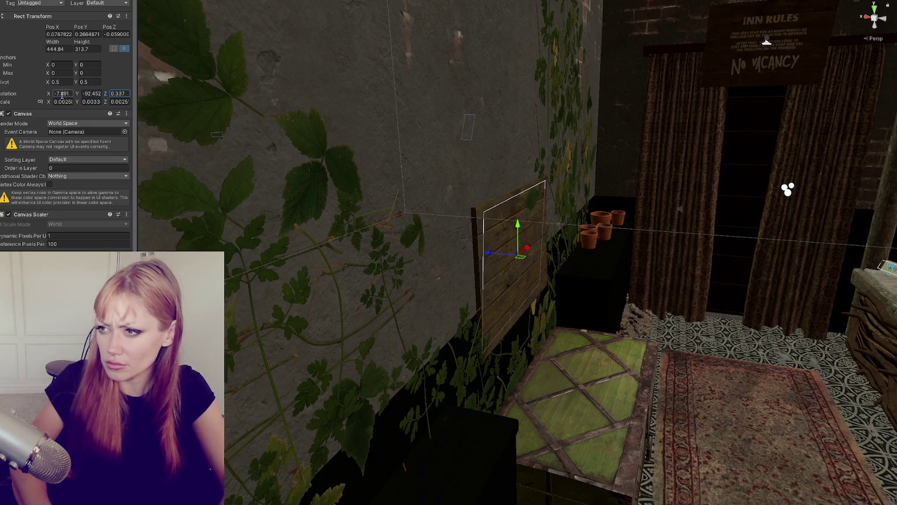
{"action": "left_click", "coordinate": [65, 35]}
{"action": "type", "text": "0"}
{"action": "key", "text": "Tab"}
{"action": "type", "text": "0"}
{"action": "key", "text": "Tab"}
{"action": "type", "text": "0"}
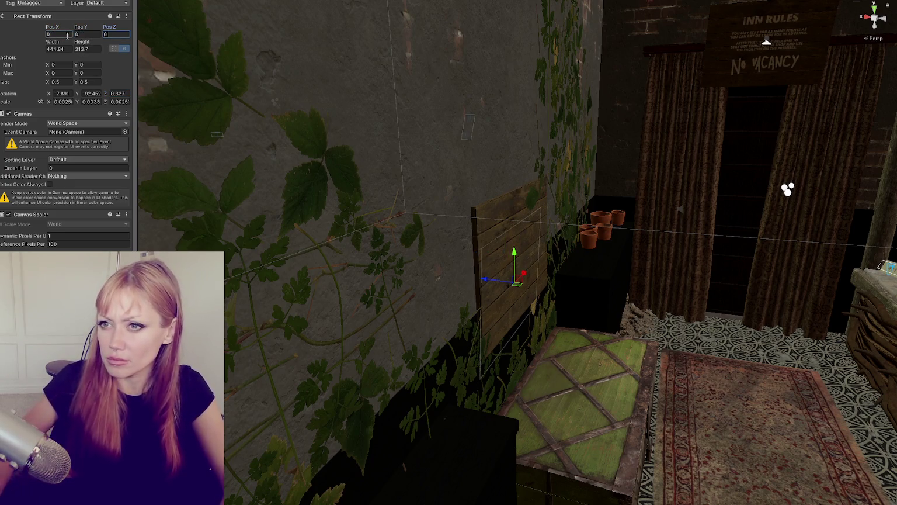
{"action": "key", "text": "Return"}
{"action": "key", "text": "f"}
{"action": "mouse_move", "coordinate": [352, 180]}
{"action": "left_mouse_down"}
{"action": "mouse_move", "coordinate": [480, 251]}
{"action": "mouse_move", "coordinate": [538, 244]}
{"action": "left_mouse_up"}
{"action": "key", "text": "e"}
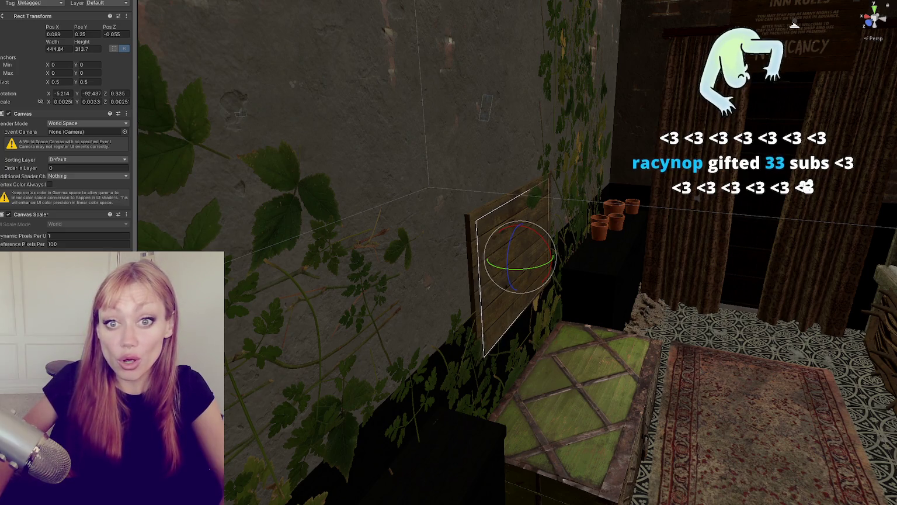
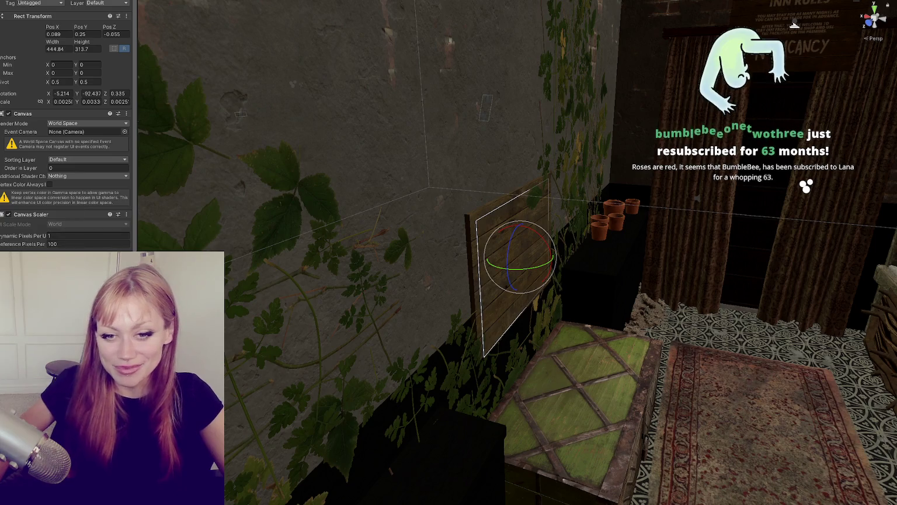
Frame the canvas and raise it slightly so it sits squarely over the wooden sign board.
{"action": "key", "text": "f"}
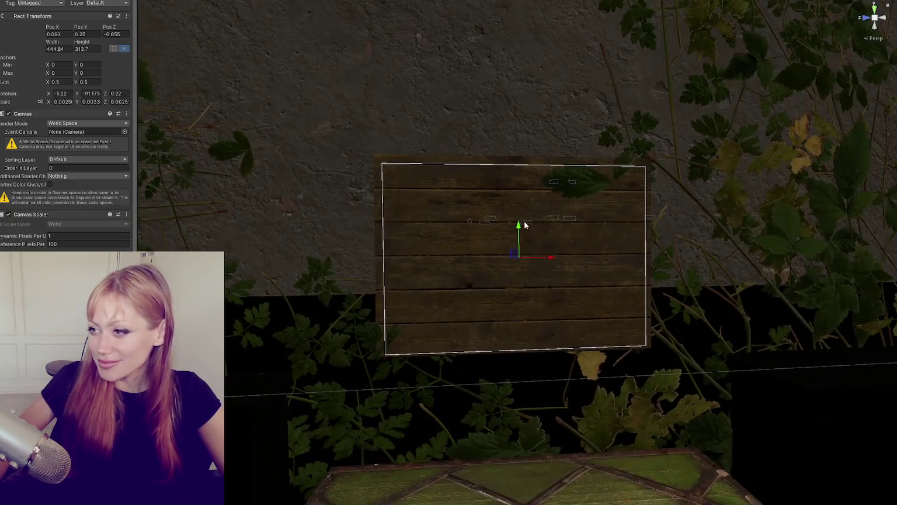
{"action": "left_click_drag", "start_coordinate": [524, 225], "coordinate": [519, 225]}
{"action": "mouse_move", "coordinate": [597, 226]}
{"action": "left_mouse_down"}
{"action": "mouse_move", "coordinate": [704, 231]}
{"action": "mouse_move", "coordinate": [637, 243]}
{"action": "mouse_move", "coordinate": [411, 243]}
{"action": "mouse_move", "coordinate": [384, 231]}
{"action": "mouse_move", "coordinate": [629, 234]}
{"action": "left_mouse_up"}
{"action": "scroll", "coordinate": [629, 235], "scroll_direction": "down", "scroll_amount": 3}
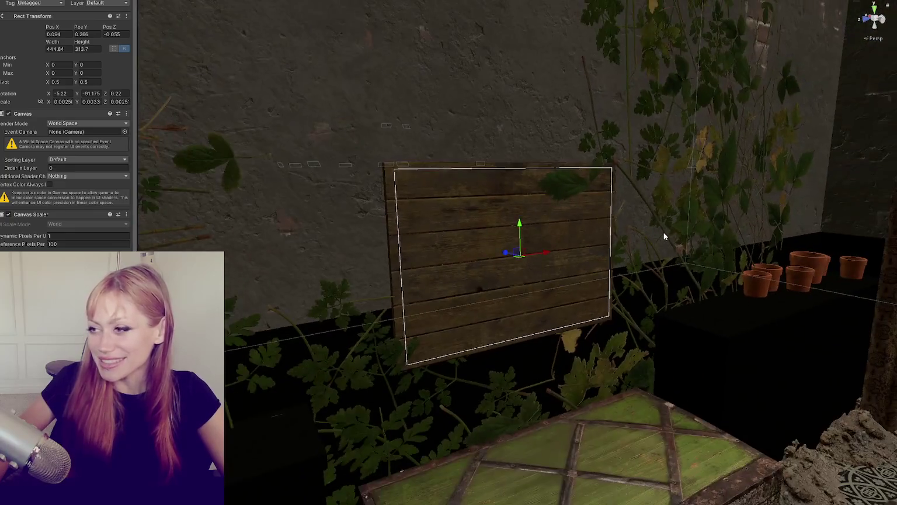
{"action": "scroll", "coordinate": [547, 212], "scroll_direction": "up", "scroll_amount": 5}
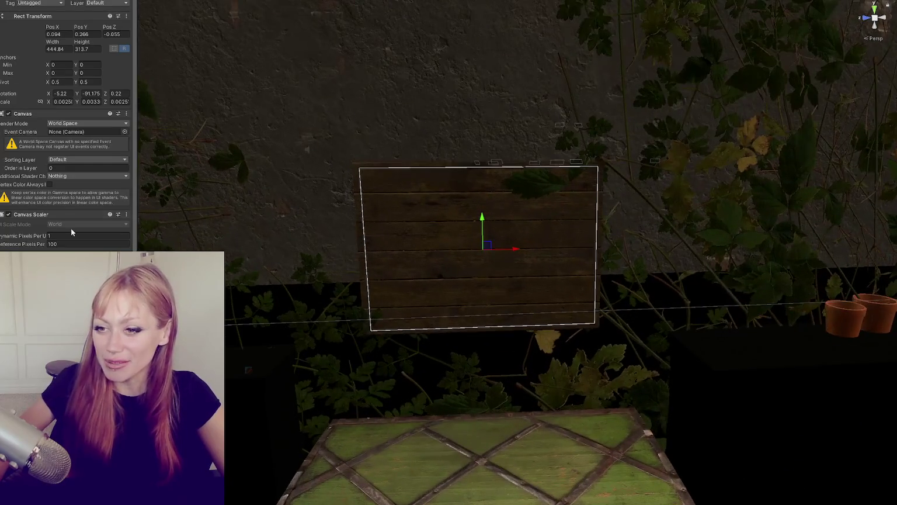
{"action": "scroll", "coordinate": [70, 228], "scroll_direction": "down", "scroll_amount": 1}
Collapse the Canvas Scaler and Canvas settings, shift the canvas sideways, and add a TextMeshPro text.
{"action": "left_click", "coordinate": [44, 204]}
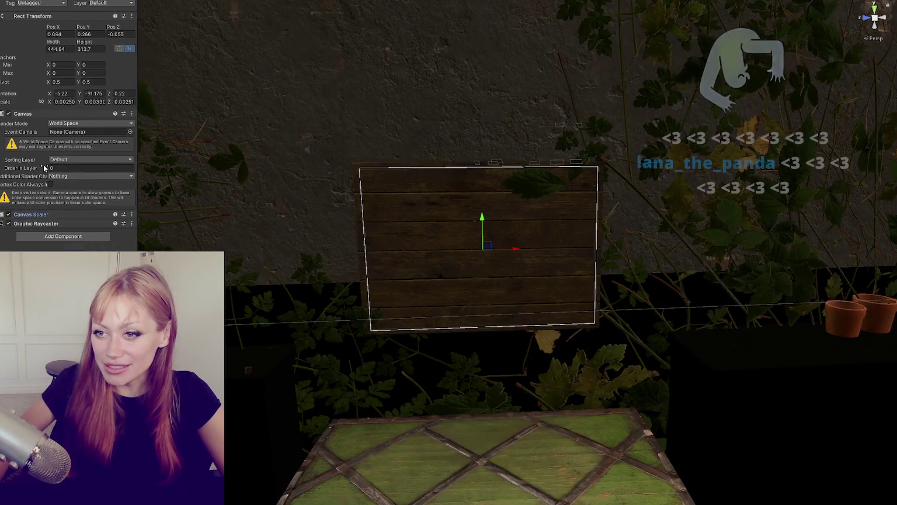
{"action": "left_click", "coordinate": [43, 113]}
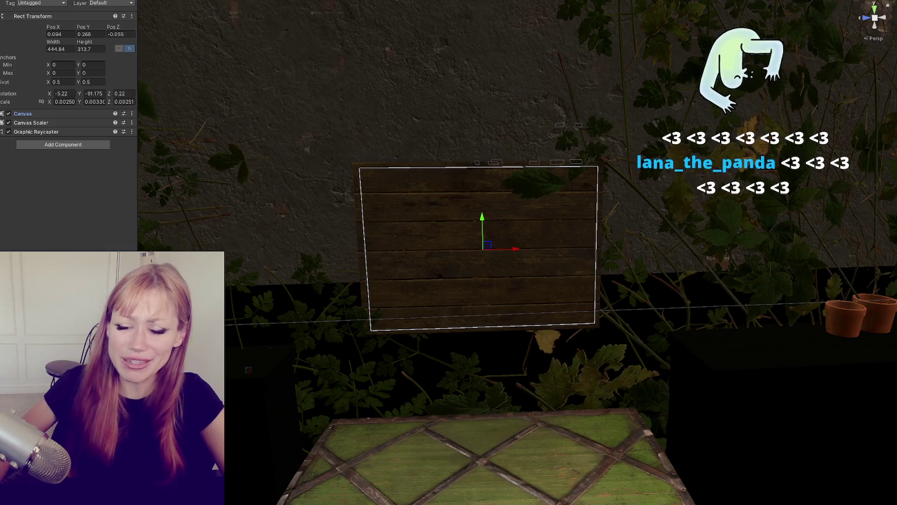
{"action": "mouse_move", "coordinate": [370, 200]}
{"action": "left_mouse_down"}
{"action": "mouse_move", "coordinate": [527, 192]}
{"action": "mouse_move", "coordinate": [508, 221]}
{"action": "left_mouse_up"}
{"action": "left_click_drag", "start_coordinate": [461, 258], "coordinate": [320, 261]}
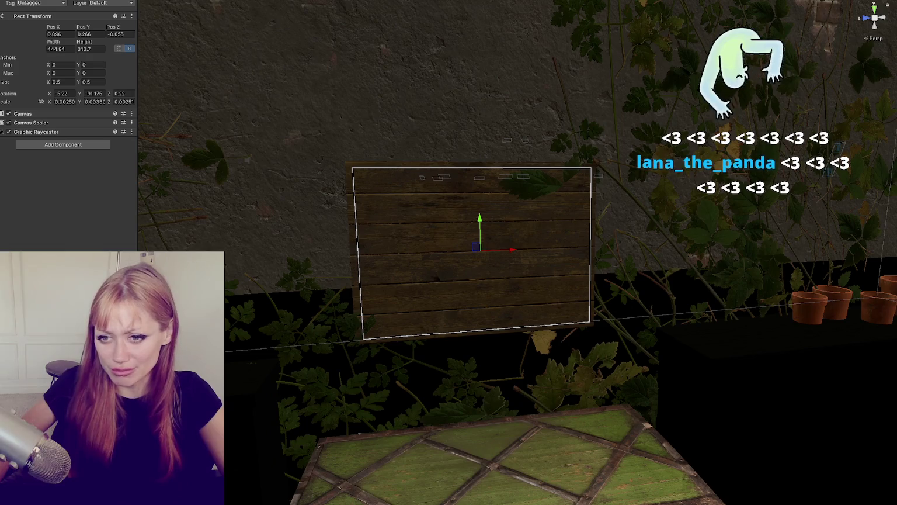
{"action": "left_click", "coordinate": [27, 113]}
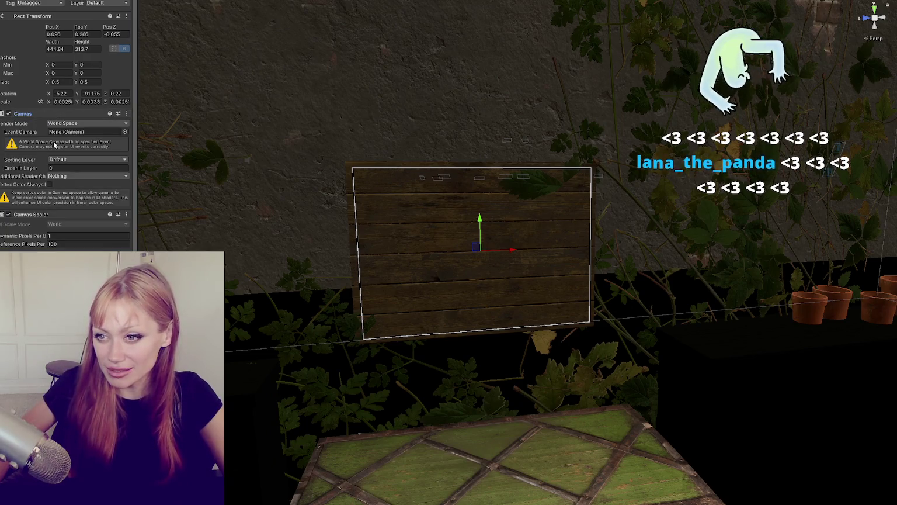
{"action": "scroll", "coordinate": [35, 222], "scroll_direction": "down", "scroll_amount": 1}
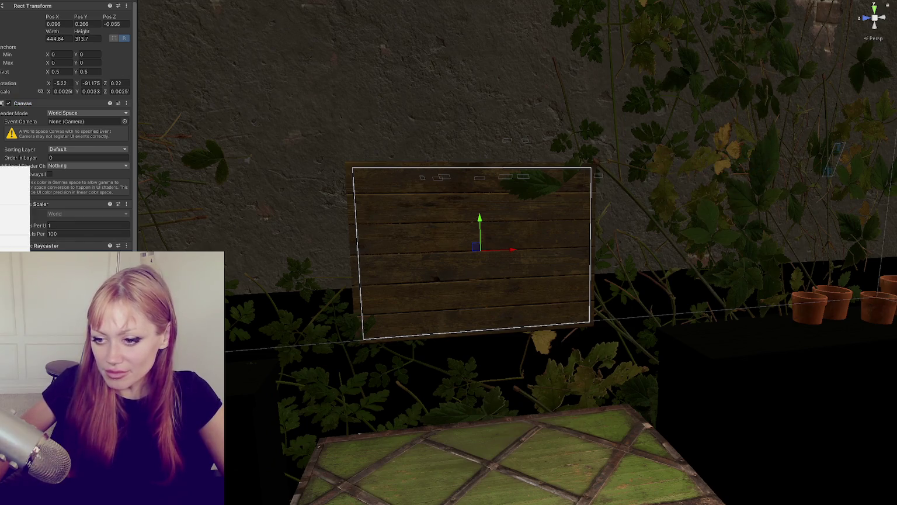
{"action": "left_click", "coordinate": [15, 192]}
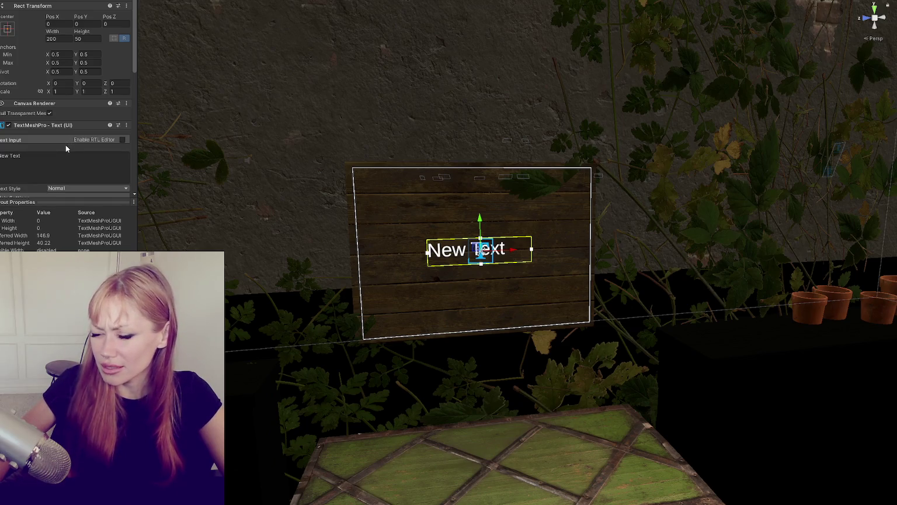
Replace the placeholder text with 'Selling' and move it toward the board's top.
{"action": "scroll", "coordinate": [80, 140], "scroll_direction": "down", "scroll_amount": 2}
{"action": "double_click", "coordinate": [78, 124]}
{"action": "type", "text": "S"}
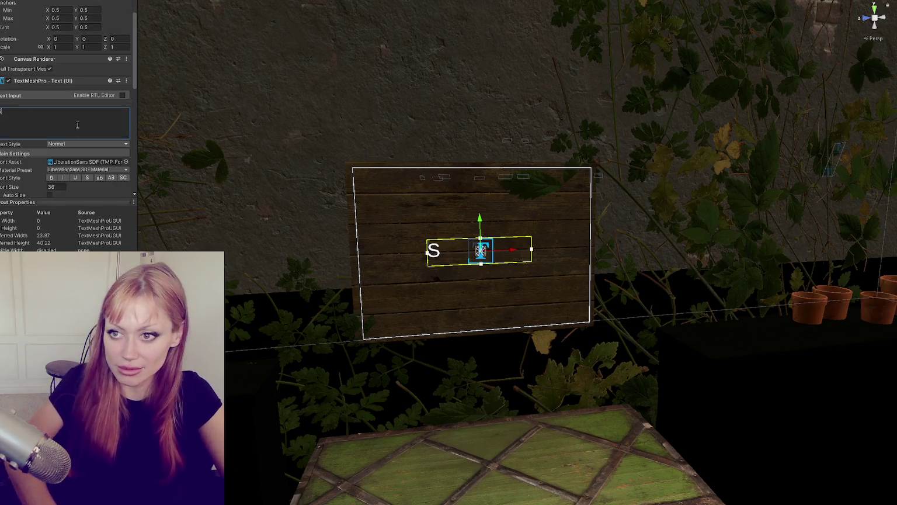
{"action": "type", "text": "elling"}
{"action": "mouse_move", "coordinate": [480, 224]}
{"action": "left_mouse_down"}
{"action": "mouse_move", "coordinate": [498, 182]}
{"action": "mouse_move", "coordinate": [475, 152]}
{"action": "mouse_move", "coordinate": [481, 157]}
{"action": "left_mouse_up"}
{"action": "scroll", "coordinate": [480, 156], "scroll_direction": "up", "scroll_amount": 3}
{"action": "mouse_move", "coordinate": [425, 170]}
{"action": "left_mouse_down"}
{"action": "mouse_move", "coordinate": [530, 194]}
{"action": "mouse_move", "coordinate": [514, 205]}
{"action": "left_mouse_up"}
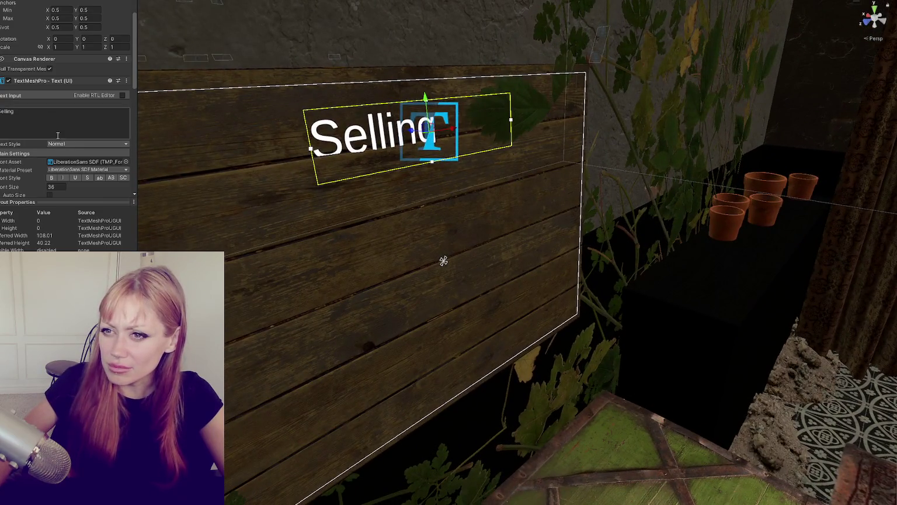
Apply the Permanent Marker font to the Selling text and set its font size to 23.
{"action": "double_click", "coordinate": [51, 187]}
{"action": "type", "text": "15"}
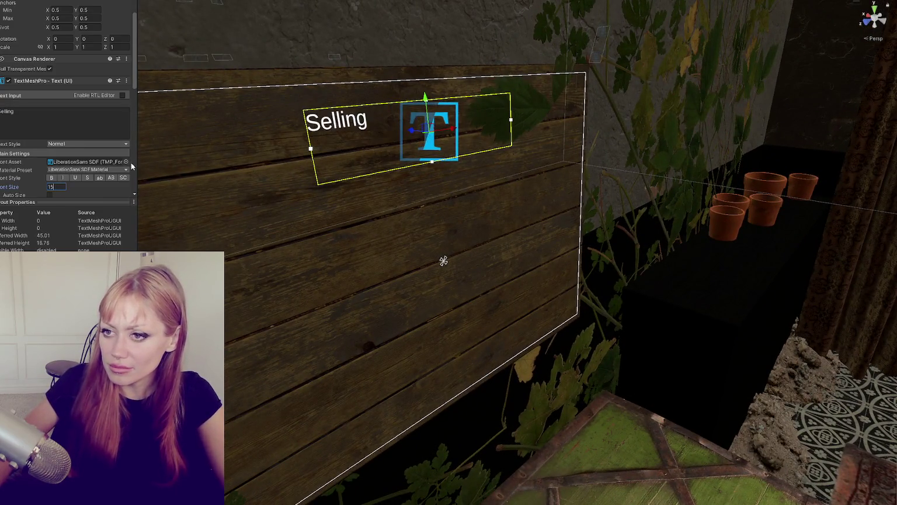
{"action": "left_click", "coordinate": [125, 162]}
{"action": "double_click", "coordinate": [333, 199]}
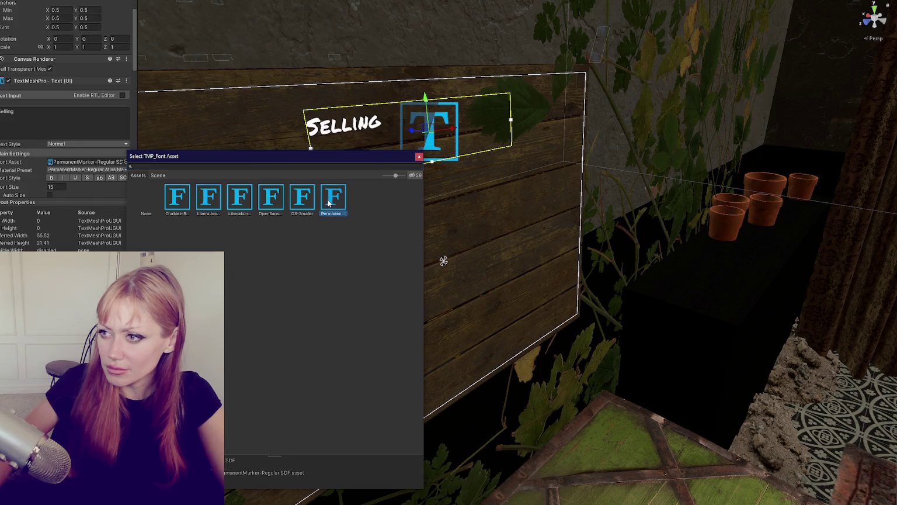
{"action": "left_click_drag", "start_coordinate": [328, 203], "coordinate": [248, 142]}
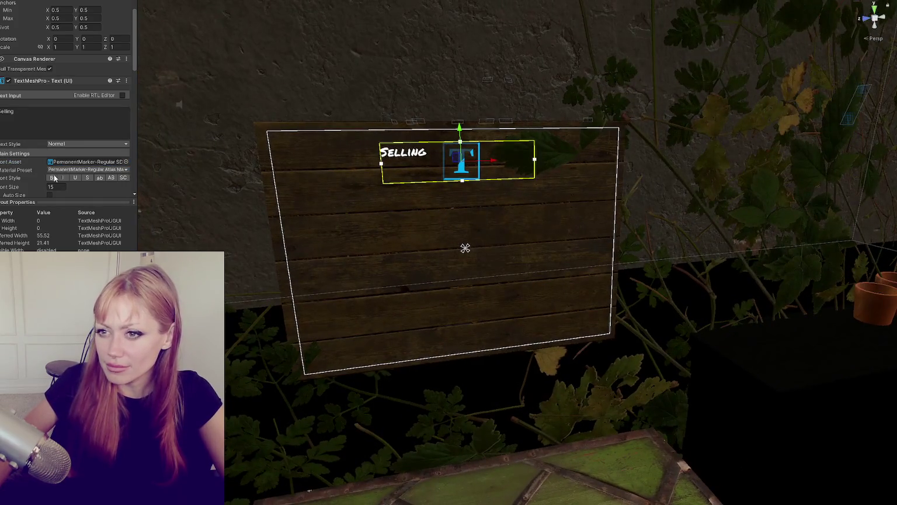
{"action": "mouse_move", "coordinate": [25, 186]}
{"action": "left_mouse_down"}
{"action": "mouse_move", "coordinate": [47, 190]}
{"action": "mouse_move", "coordinate": [35, 191]}
{"action": "left_mouse_up"}
{"action": "key", "text": "BackSpace"}
{"action": "key", "text": "BackSpace"}
{"action": "key", "text": "BackSpace"}
{"action": "type", "text": "23"}
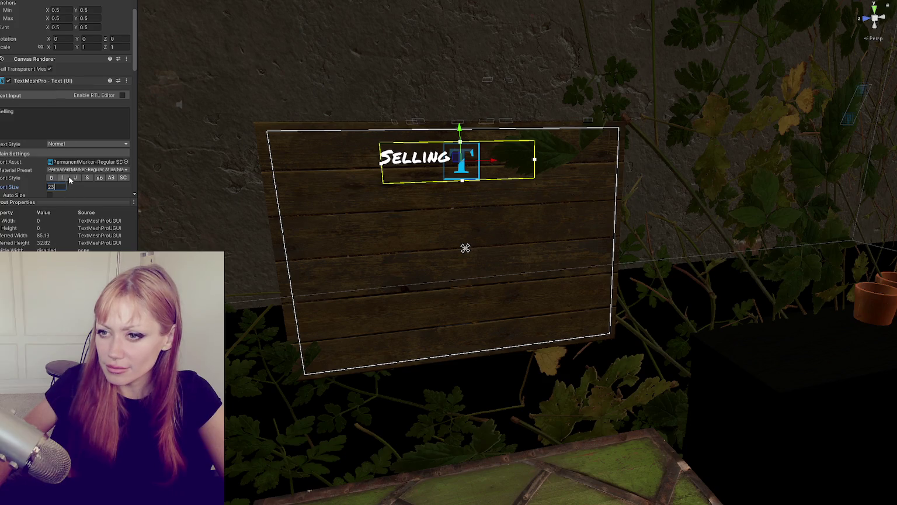
Centre the Selling heading horizontally and vertically and raise it slightly higher.
{"action": "scroll", "coordinate": [73, 176], "scroll_direction": "down", "scroll_amount": 5}
{"action": "left_click", "coordinate": [60, 121]}
{"action": "left_click", "coordinate": [61, 131]}
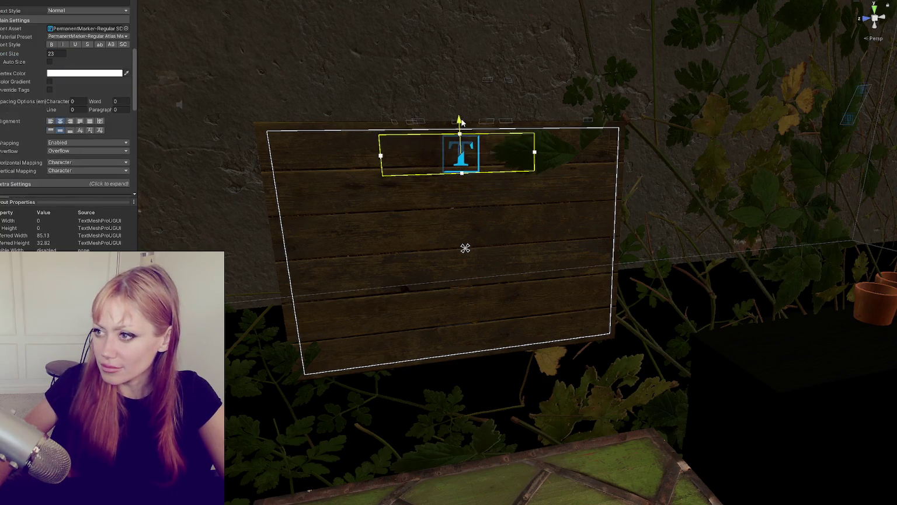
{"action": "left_click_drag", "start_coordinate": [459, 126], "coordinate": [459, 117]}
{"action": "left_click", "coordinate": [482, 201]}
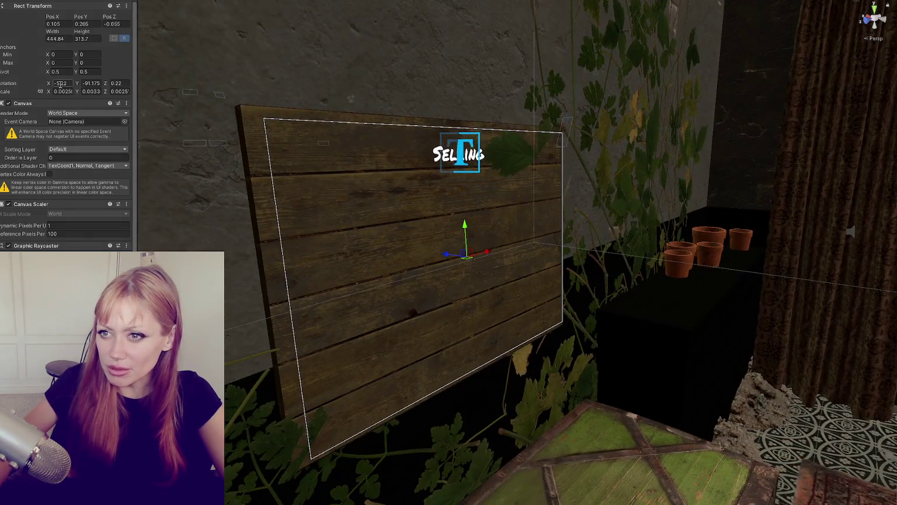
Try zero and -90 rotation values on the canvas, undoing the wrong results.
{"action": "type", "text": "0"}
{"action": "key", "text": "Tab"}
{"action": "type", "text": "0"}
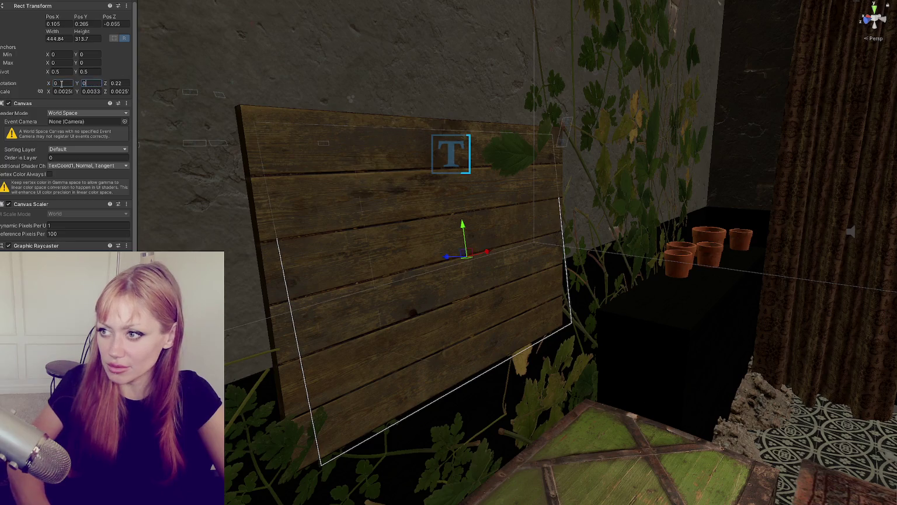
{"action": "key", "text": "Tab"}
{"action": "type", "text": "0"}
{"action": "key", "text": "ctrl+z"}
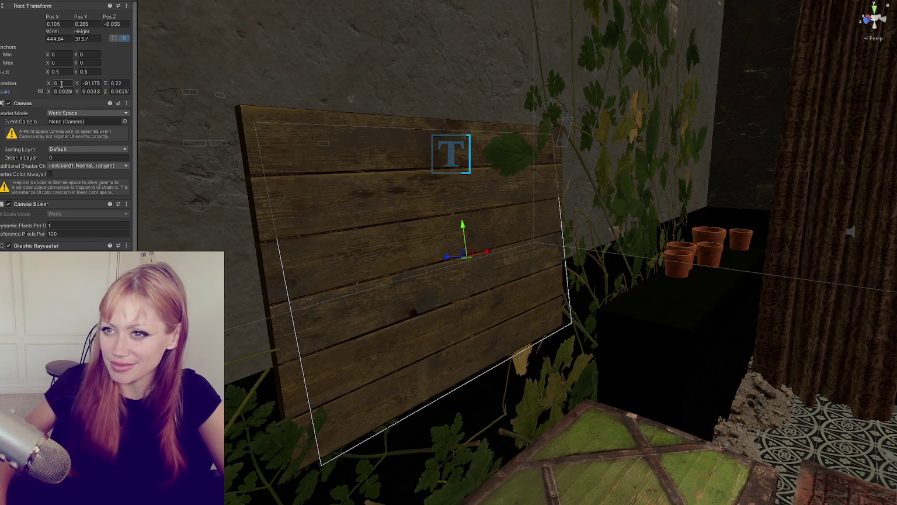
{"action": "key", "text": "Tab"}
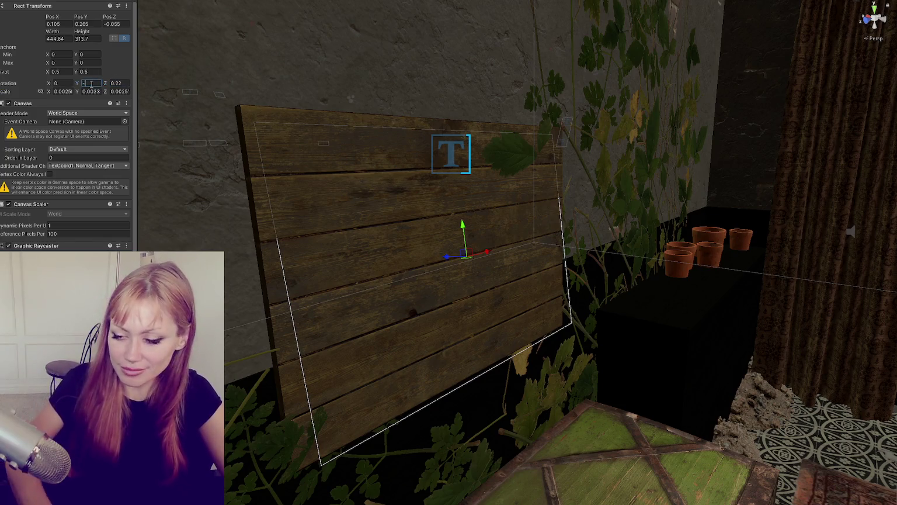
{"action": "type", "text": "-90"}
{"action": "key", "text": "Tab"}
{"action": "type", "text": "-0"}
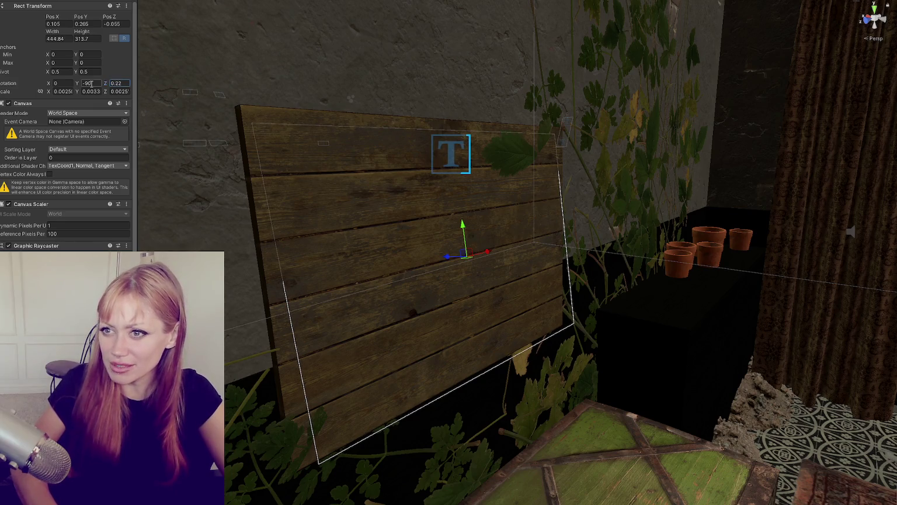
{"action": "key", "text": "ctrl+z"}
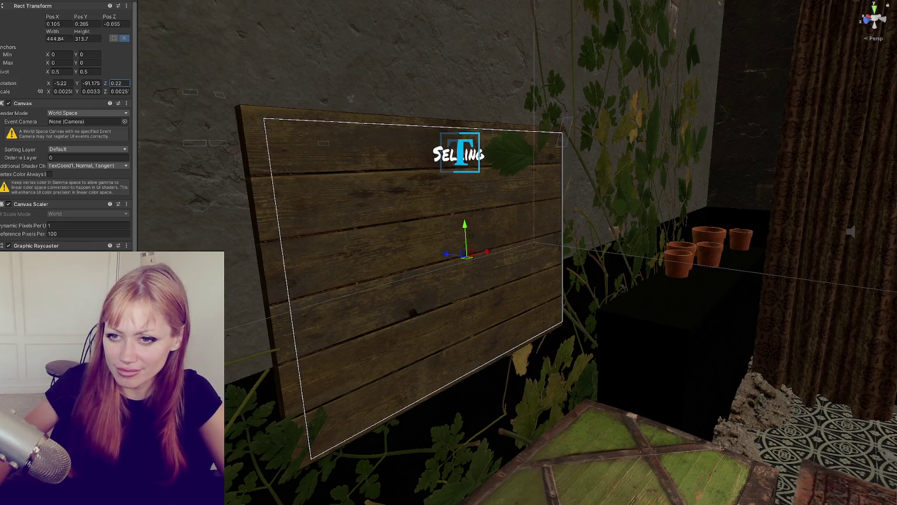
{"action": "left_click", "coordinate": [409, 292]}
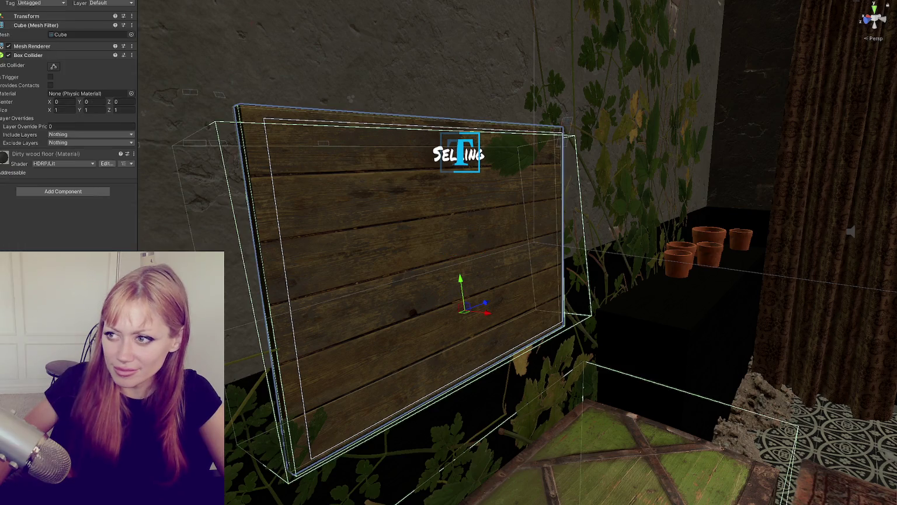
{"action": "key", "text": "ctrl+z"}
Set the canvas rotation to X 0, Y -90, Z 0 and view the board head-on.
{"action": "left_click", "coordinate": [62, 92]}
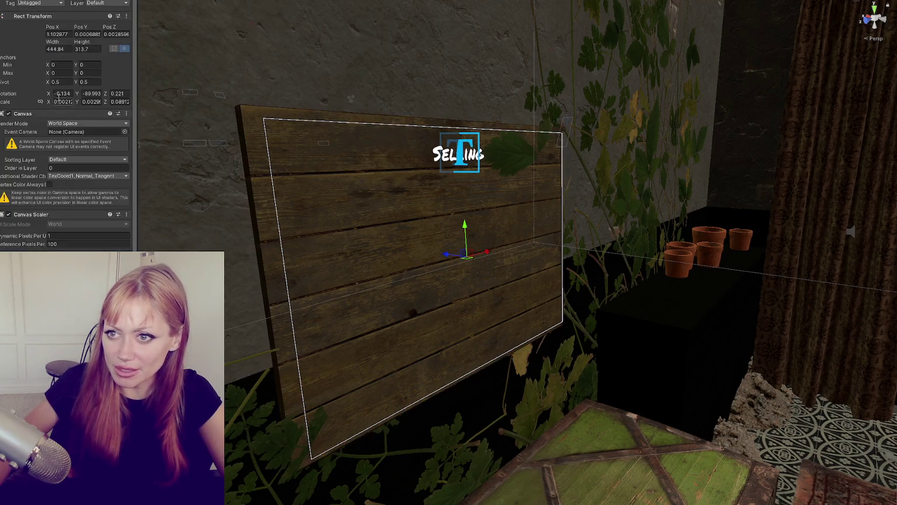
{"action": "type", "text": "0"}
{"action": "key", "text": "Tab"}
{"action": "type", "text": "0"}
{"action": "key", "text": "Tab"}
{"action": "type", "text": "0"}
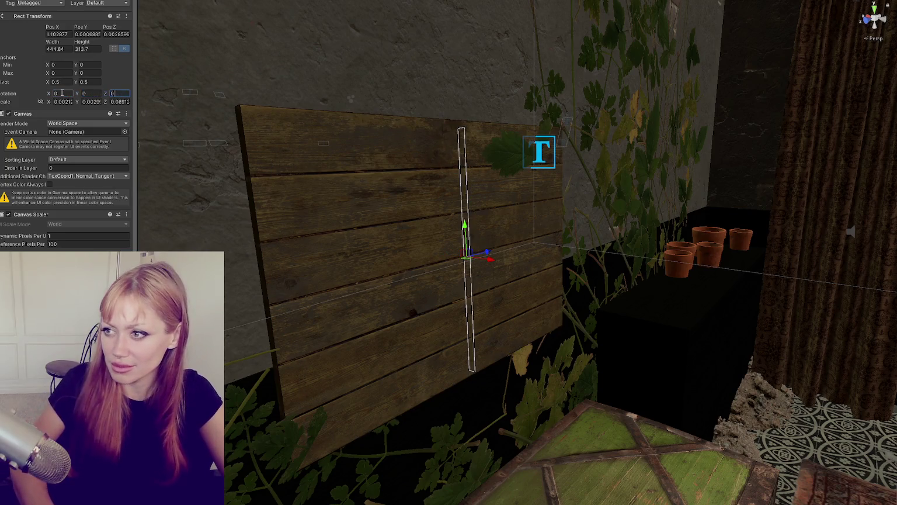
{"action": "key", "text": "ctrl+z"}
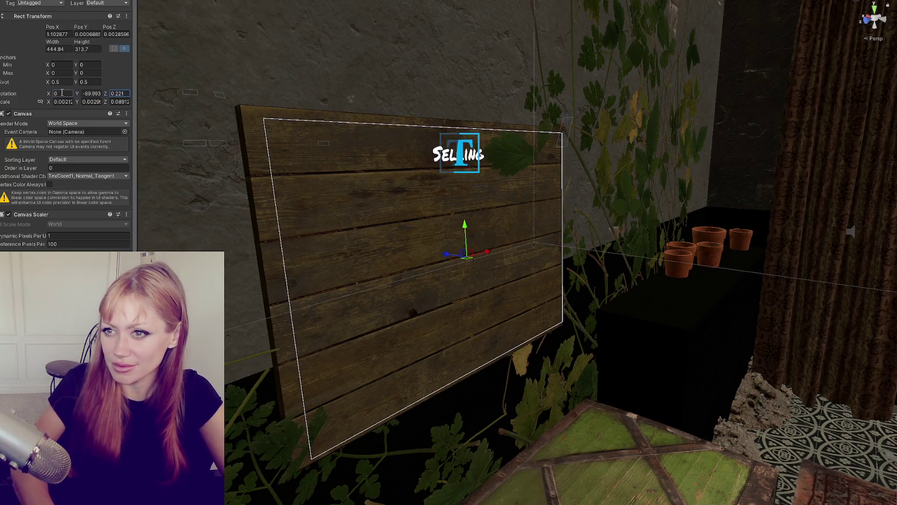
{"action": "key", "text": "Tab"}
{"action": "type", "text": "-90"}
{"action": "key", "text": "Tab"}
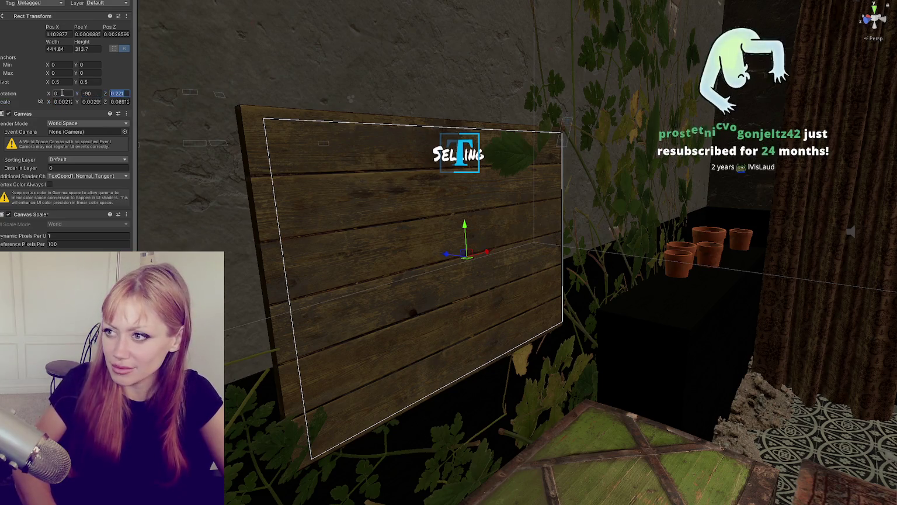
{"action": "type", "text": "0"}
{"action": "left_click_drag", "start_coordinate": [444, 163], "coordinate": [373, 149]}
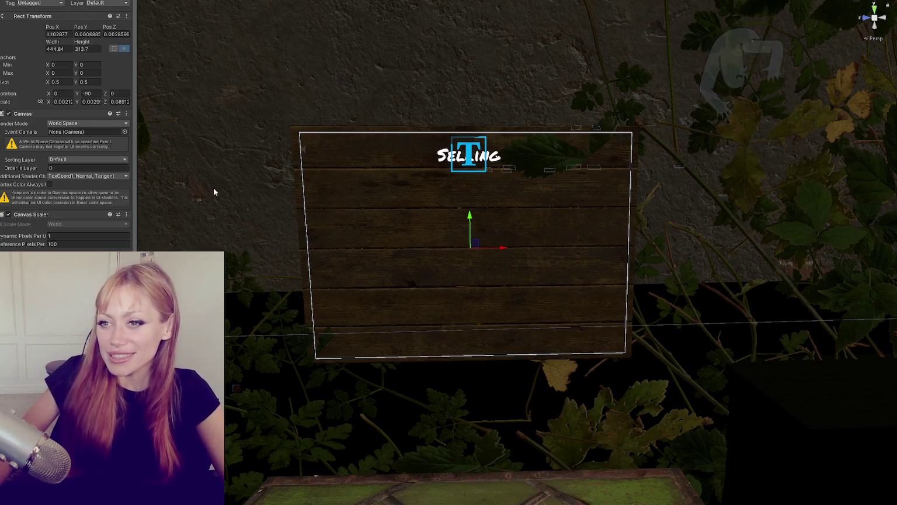
Shrink the Selling box height to about 35 and place a duplicate directly beneath it.
{"action": "scroll", "coordinate": [372, 144], "scroll_direction": "up", "scroll_amount": 2}
{"action": "mouse_move", "coordinate": [373, 145]}
{"action": "left_mouse_down"}
{"action": "mouse_move", "coordinate": [821, 156]}
{"action": "mouse_move", "coordinate": [386, 168]}
{"action": "mouse_move", "coordinate": [346, 140]}
{"action": "left_mouse_up"}
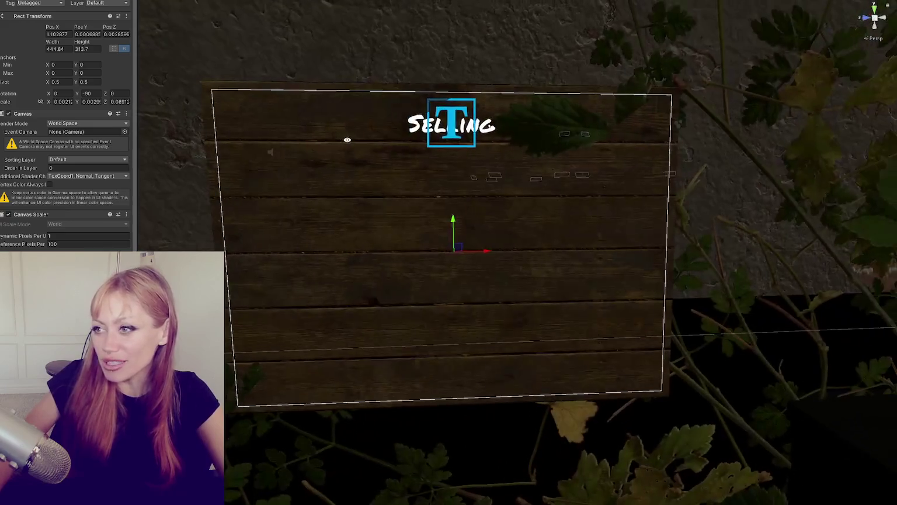
{"action": "left_click", "coordinate": [36, 212]}
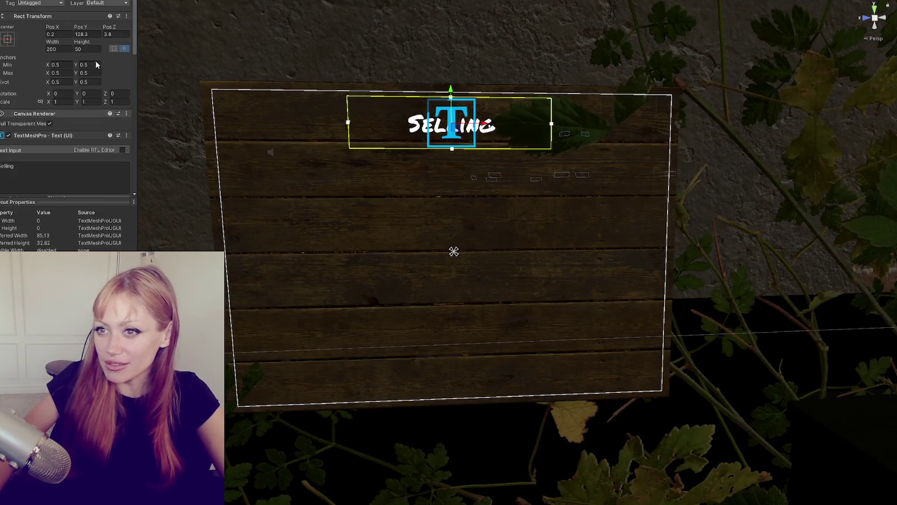
{"action": "left_click_drag", "start_coordinate": [81, 42], "coordinate": [25, 49]}
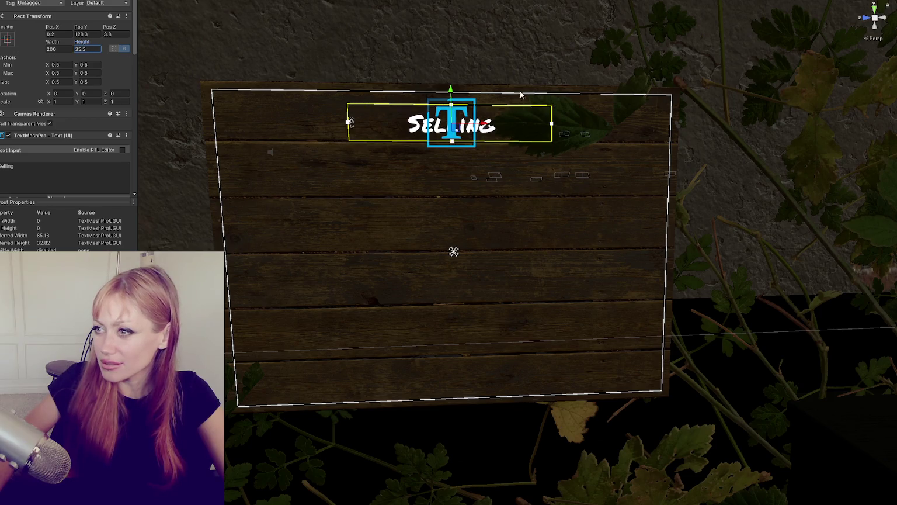
{"action": "key", "text": "ctrl+d"}
{"action": "left_click_drag", "start_coordinate": [451, 90], "coordinate": [451, 140]}
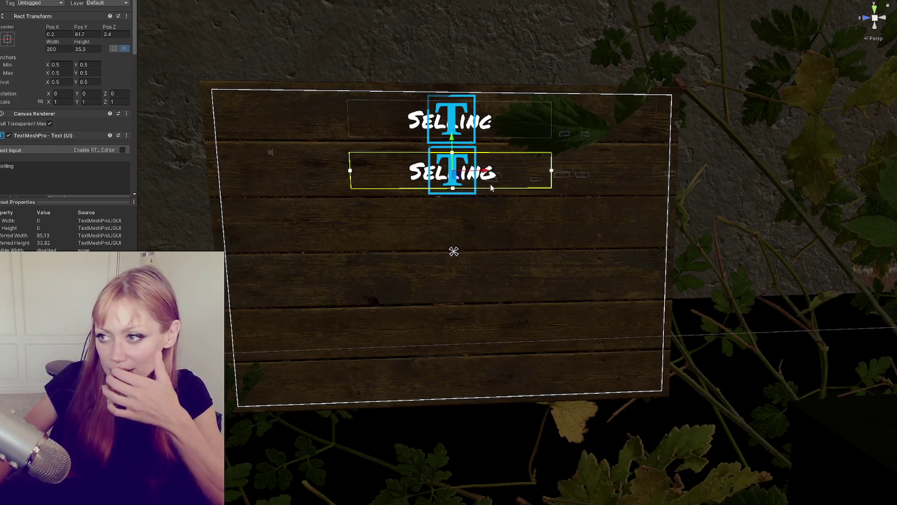
{"action": "left_click", "coordinate": [39, 172]}
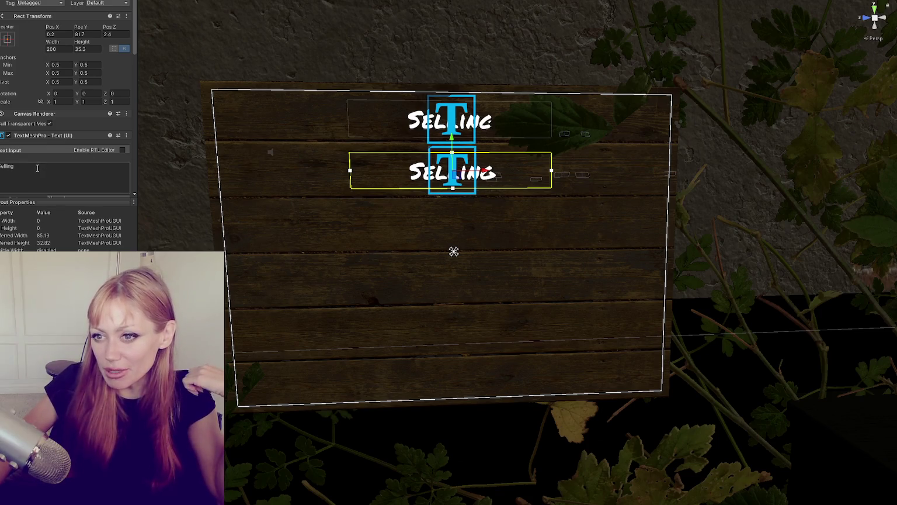
Set the copy's font size to 13 and draft a store-credit message in it.
{"action": "scroll", "coordinate": [63, 141], "scroll_direction": "down", "scroll_amount": 4}
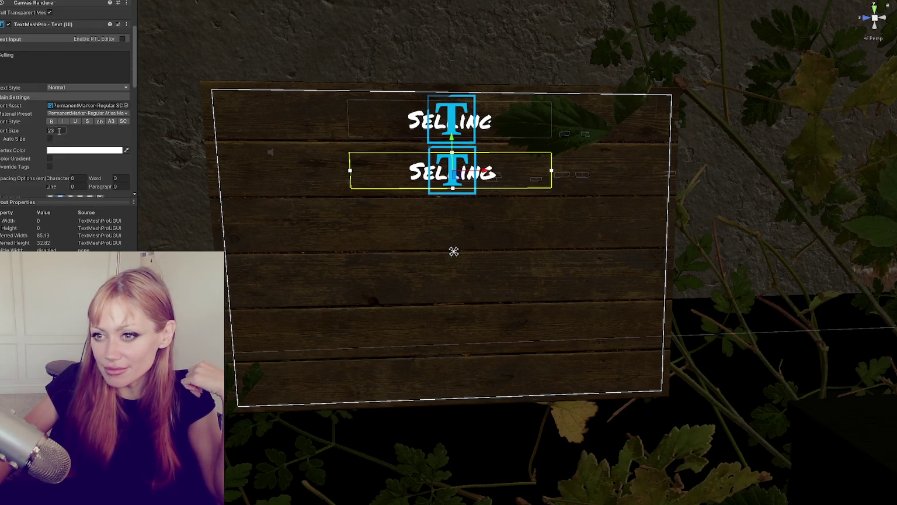
{"action": "double_click", "coordinate": [52, 130]}
{"action": "type", "text": "13"}
{"action": "left_click", "coordinate": [66, 79]}
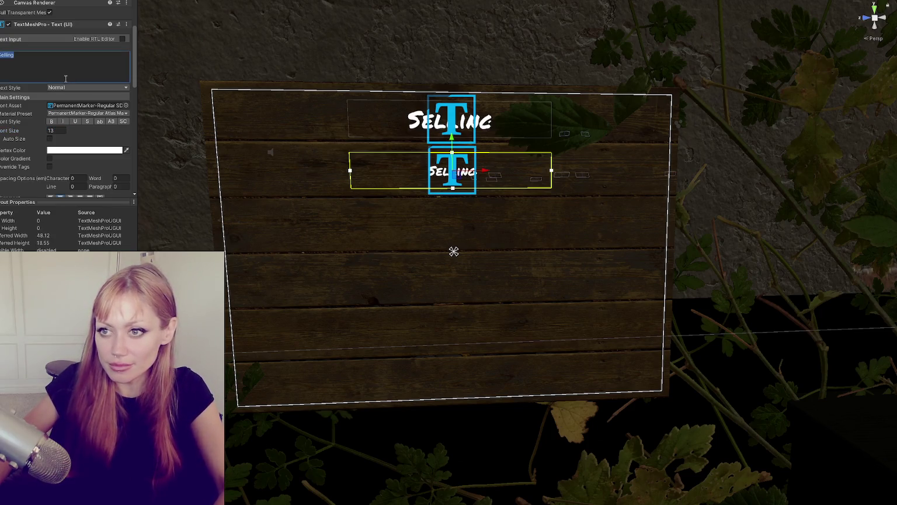
{"action": "type", "text": "We"}
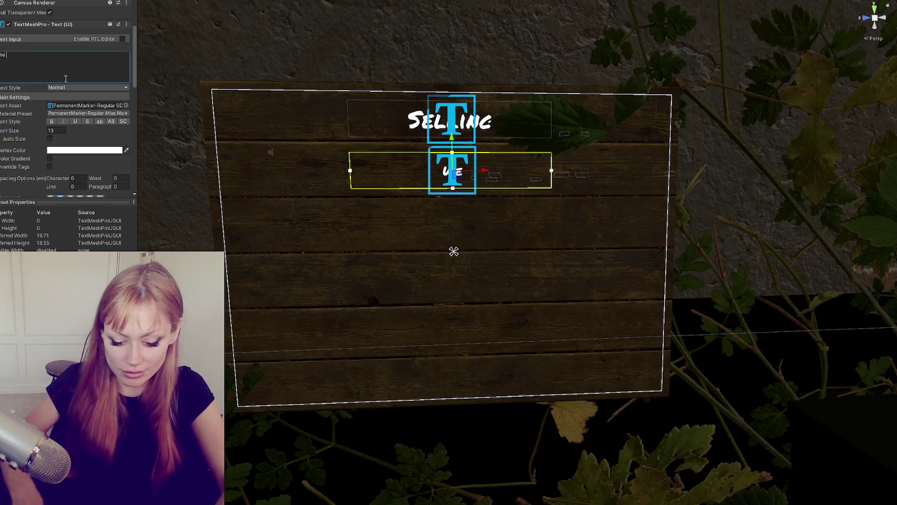
{"action": "type", "text": " will buy"}
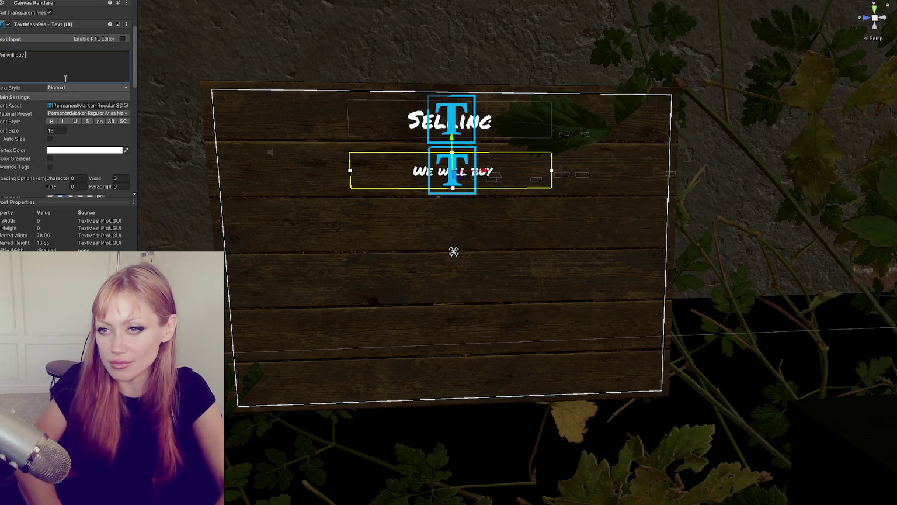
{"action": "key", "text": "ctrl+a"}
{"action": "key", "text": "BackSpace"}
{"action": "type", "text": "Leave your items here and we will give store cred"}
{"action": "key", "text": "BackSpace"}
{"action": "key", "text": "BackSpace"}
{"action": "key", "text": "BackSpace"}
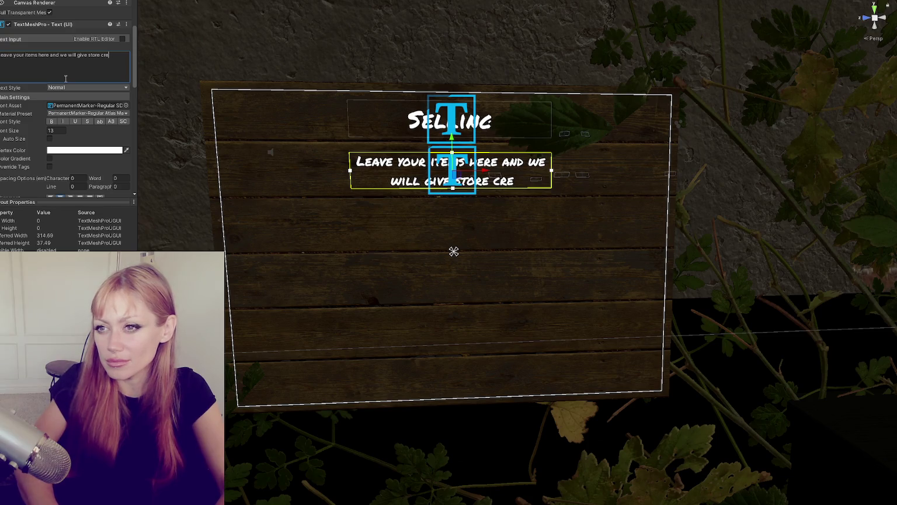
{"action": "key", "text": "BackSpace"}
{"action": "type", "text": "credit:"}
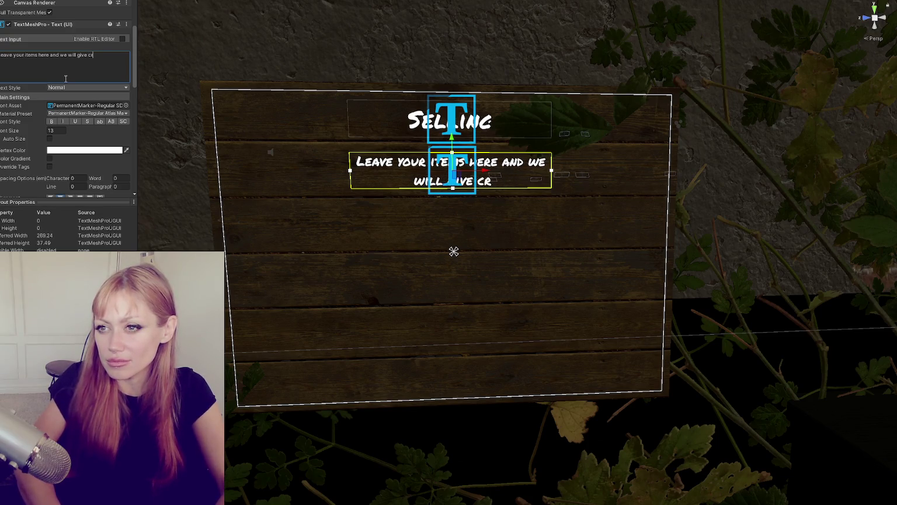
{"action": "key", "text": "BackSpace"}
{"action": "type", "text": "for the"}
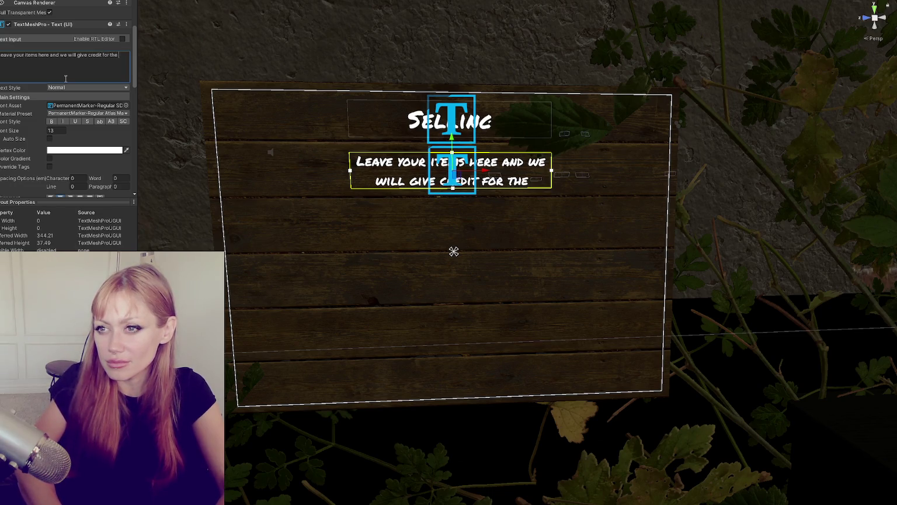
Rewrite it as 'We will give credit for the following items. Leave them here to sell them.' on two lines, width 319.3.
{"action": "key", "text": "ctrl+a"}
{"action": "type", "text": "e w"}
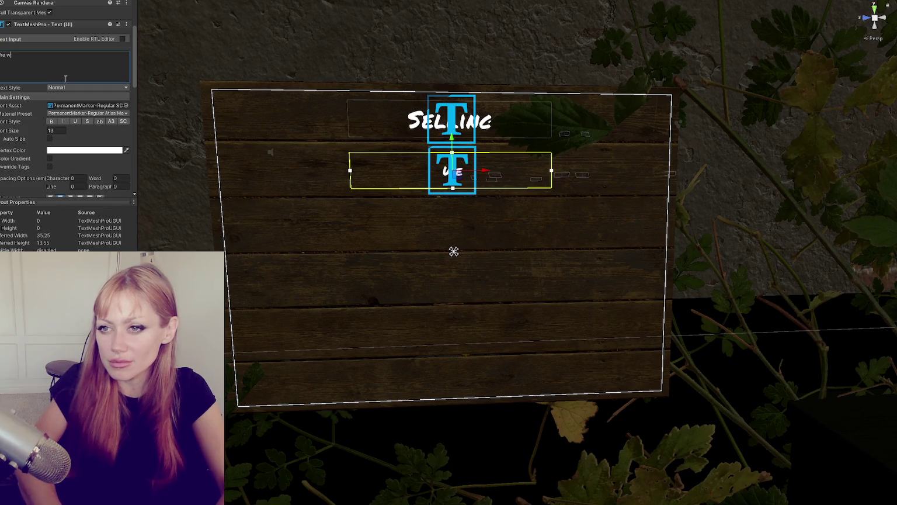
{"action": "type", "text": "ill give credit "}
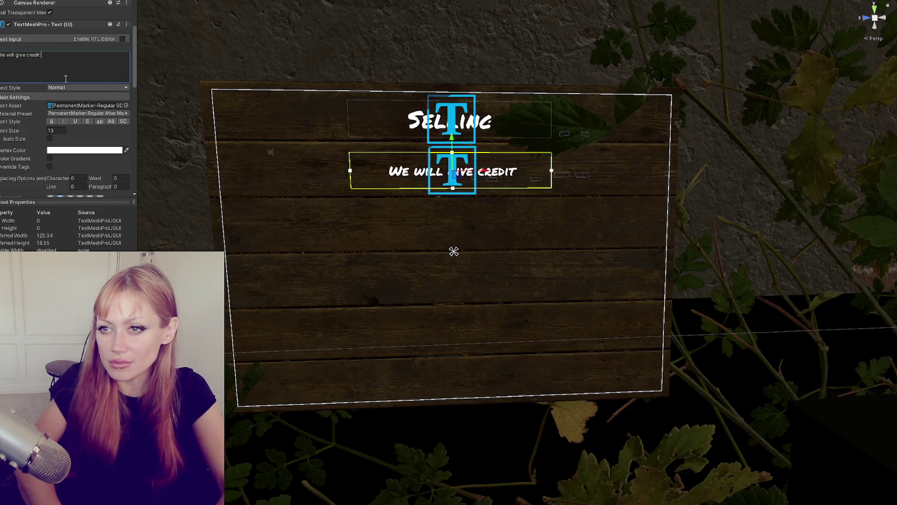
{"action": "type", "text": "for the following item"}
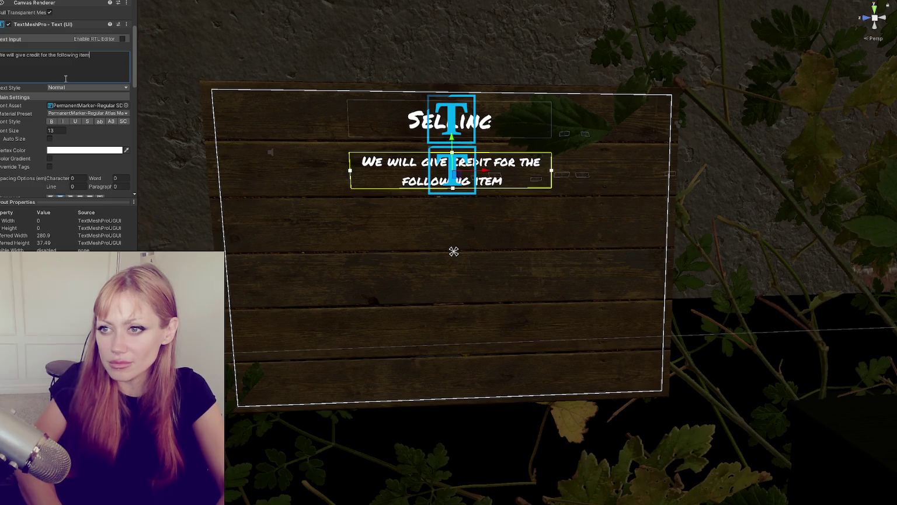
{"action": "type", "text": "s. Leave them here"}
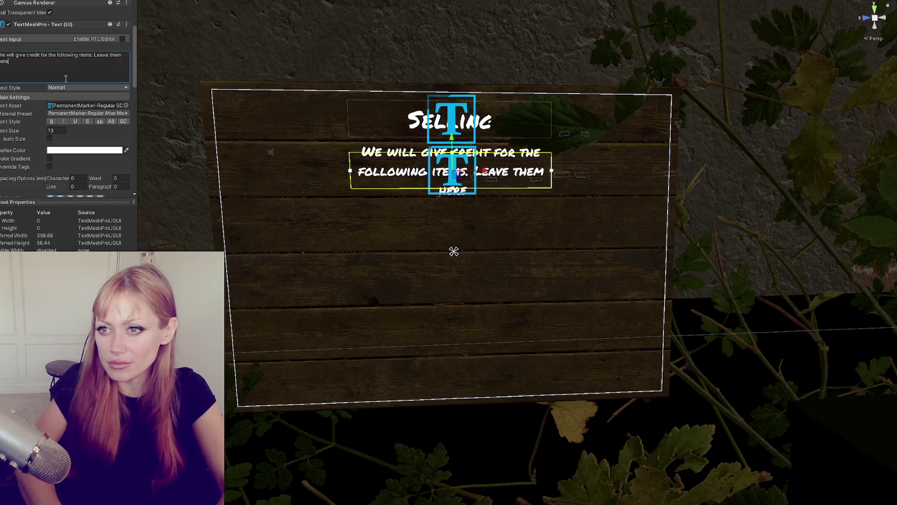
{"action": "type", "text": " to sell th"}
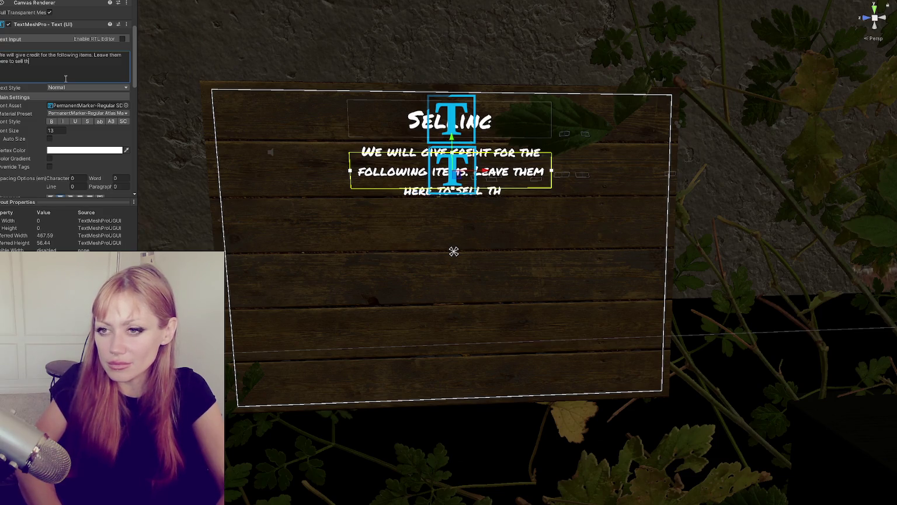
{"action": "type", "text": "em."}
{"action": "scroll", "coordinate": [68, 88], "scroll_direction": "up", "scroll_amount": 3}
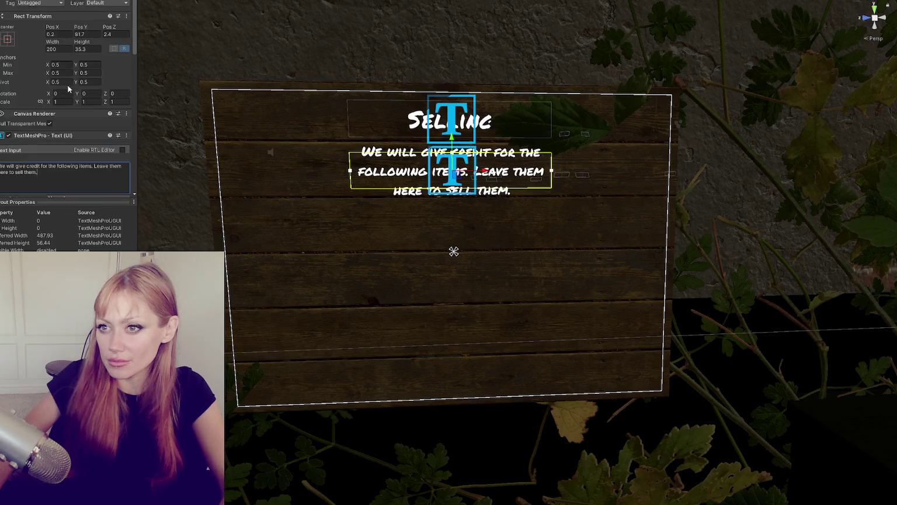
{"action": "mouse_move", "coordinate": [52, 41]}
{"action": "left_mouse_down"}
{"action": "mouse_move", "coordinate": [326, 49]}
{"action": "mouse_move", "coordinate": [284, 53]}
{"action": "left_mouse_up"}
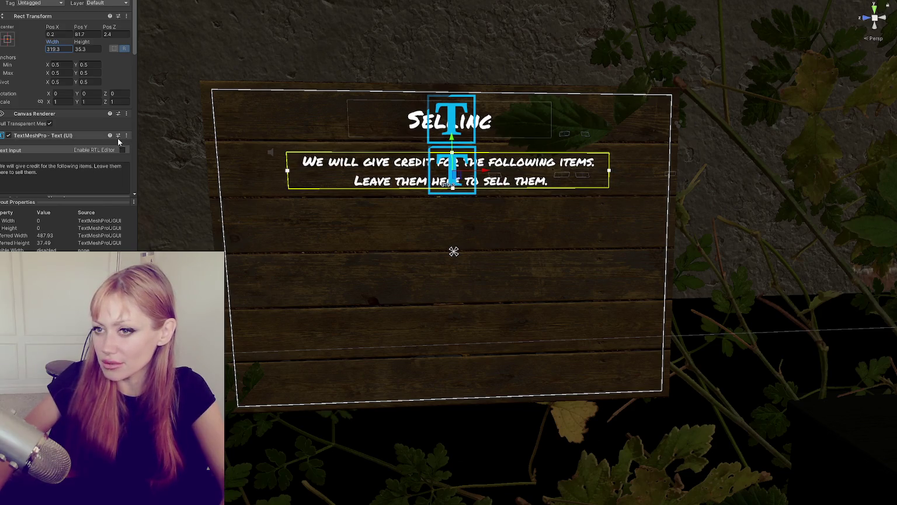
{"action": "left_click", "coordinate": [114, 165]}
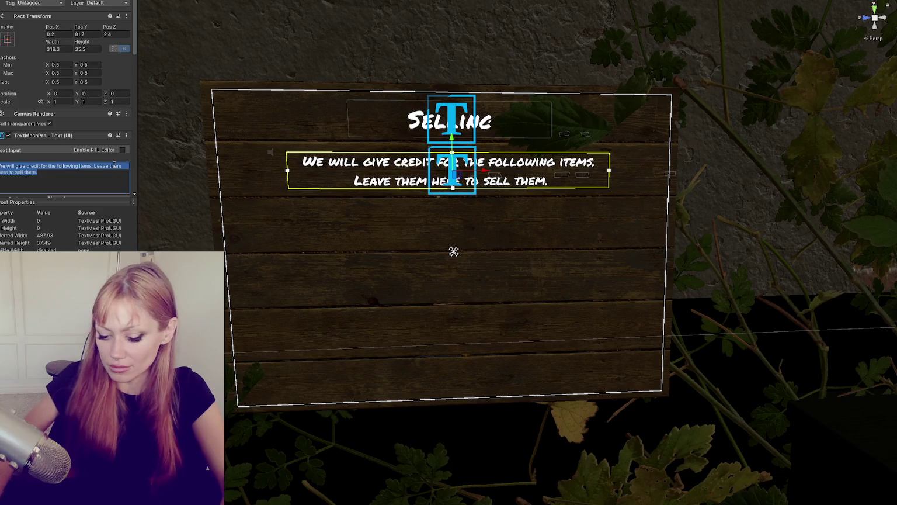
{"action": "left_click", "coordinate": [95, 166]}
{"action": "key", "text": "Return"}
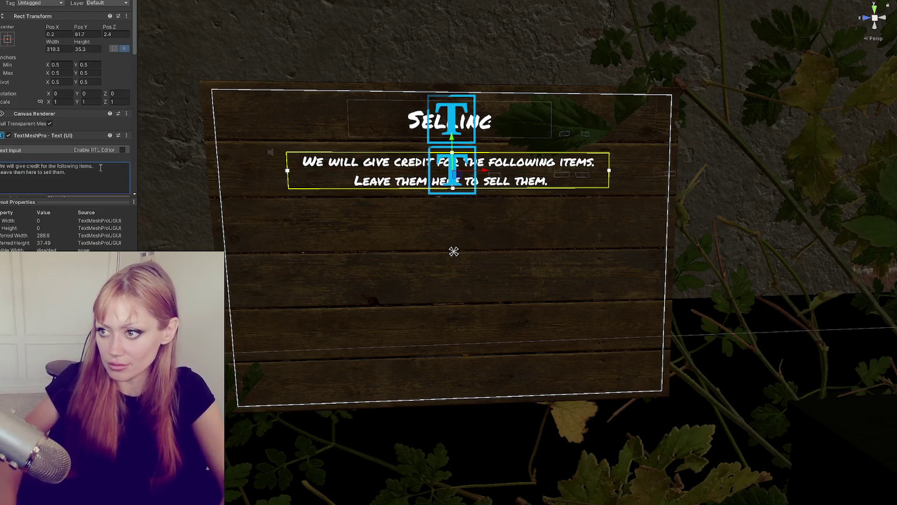
Raise the note, set its font size to 12, and place a duplicate lower on the board.
{"action": "left_click_drag", "start_coordinate": [441, 151], "coordinate": [459, 129]}
{"action": "scroll", "coordinate": [86, 150], "scroll_direction": "down", "scroll_amount": 5}
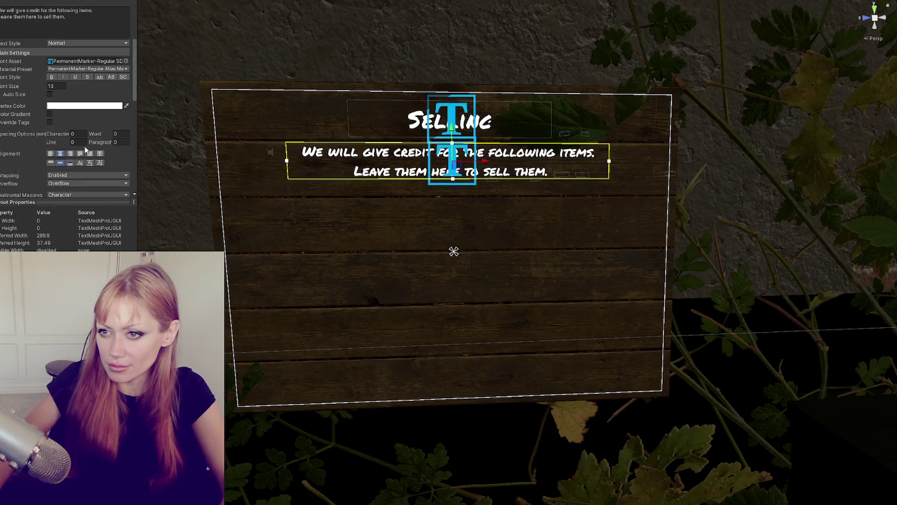
{"action": "left_click", "coordinate": [57, 86]}
{"action": "type", "text": "12"}
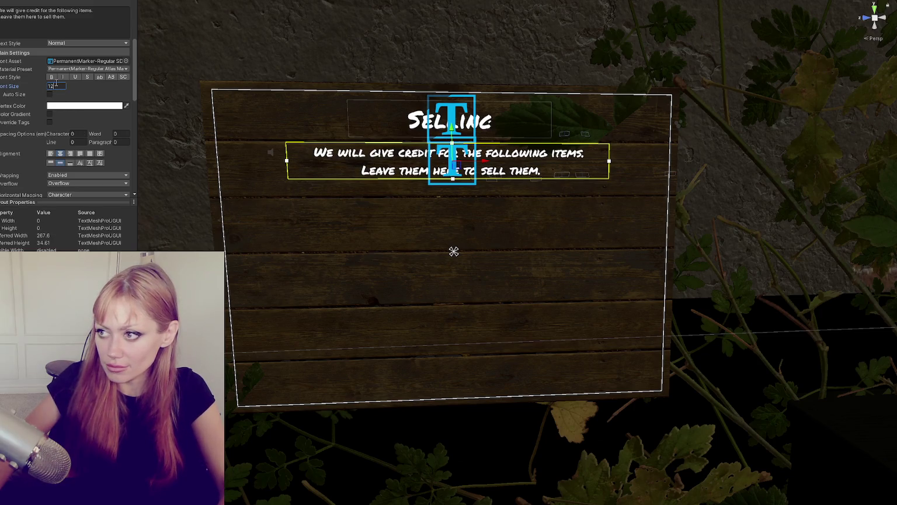
{"action": "key", "text": "ctrl+d"}
{"action": "left_click_drag", "start_coordinate": [454, 133], "coordinate": [454, 241]}
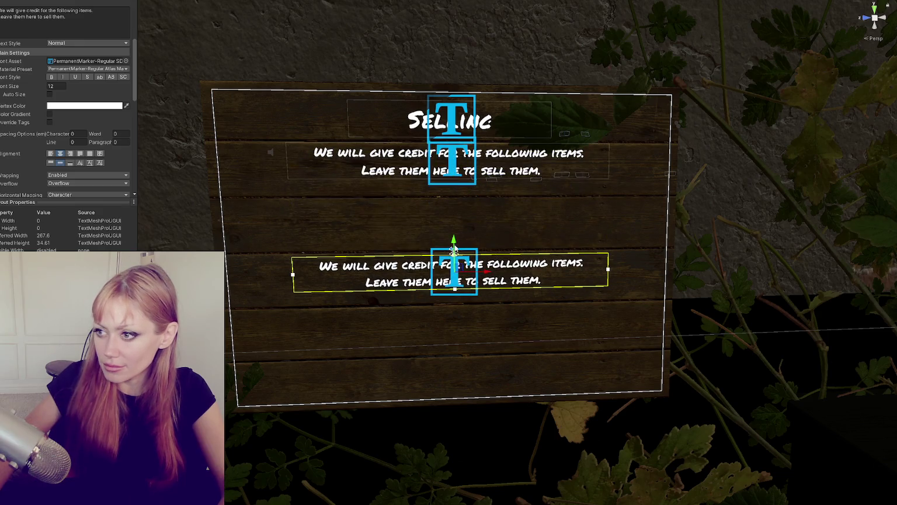
{"action": "scroll", "coordinate": [65, 117], "scroll_direction": "up", "scroll_amount": 10}
{"action": "mouse_move", "coordinate": [82, 42]}
{"action": "left_mouse_down"}
{"action": "mouse_move", "coordinate": [266, 61]}
{"action": "mouse_move", "coordinate": [225, 72]}
{"action": "left_mouse_up"}
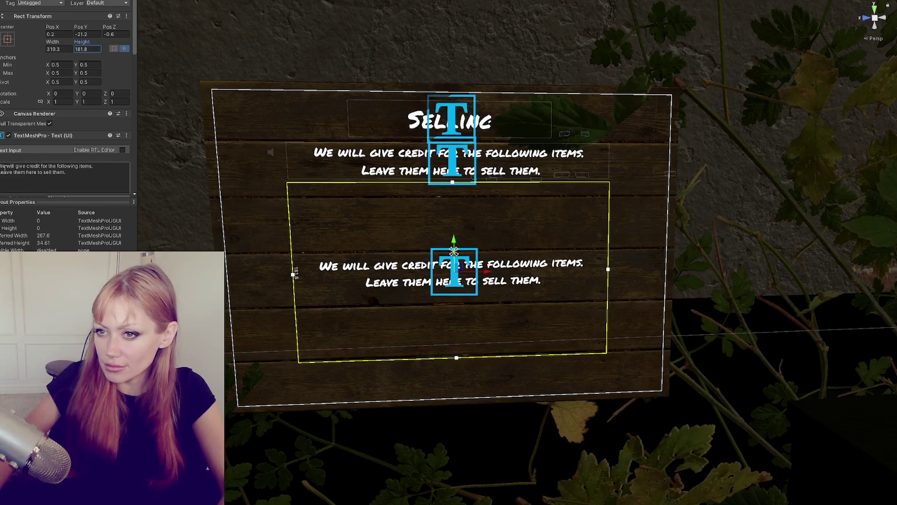
{"action": "scroll", "coordinate": [66, 111], "scroll_direction": "down", "scroll_amount": 15}
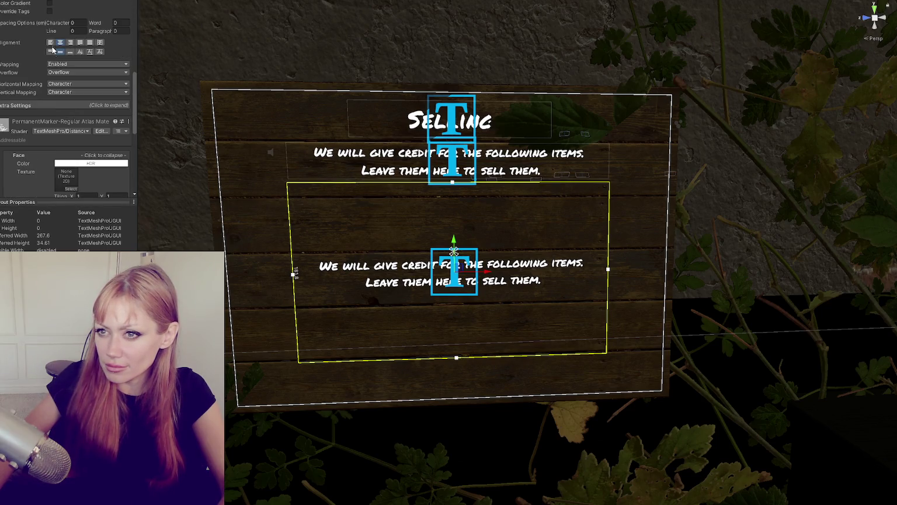
{"action": "left_click", "coordinate": [52, 42]}
{"action": "left_click", "coordinate": [51, 52]}
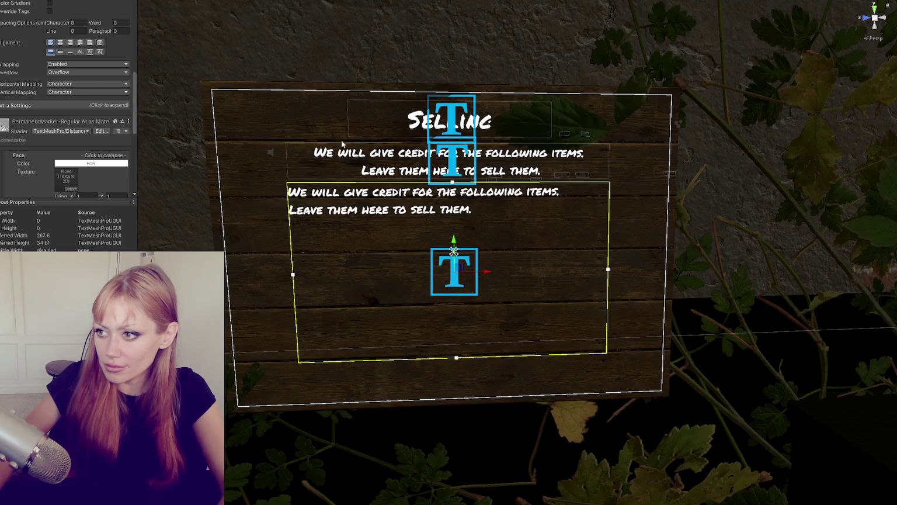
{"action": "scroll", "coordinate": [66, 112], "scroll_direction": "up", "scroll_amount": 15}
{"action": "mouse_move", "coordinate": [53, 19]}
{"action": "left_mouse_down"}
{"action": "mouse_move", "coordinate": [35, 19]}
{"action": "mouse_move", "coordinate": [829, 49]}
{"action": "mouse_move", "coordinate": [784, 52]}
{"action": "left_mouse_up"}
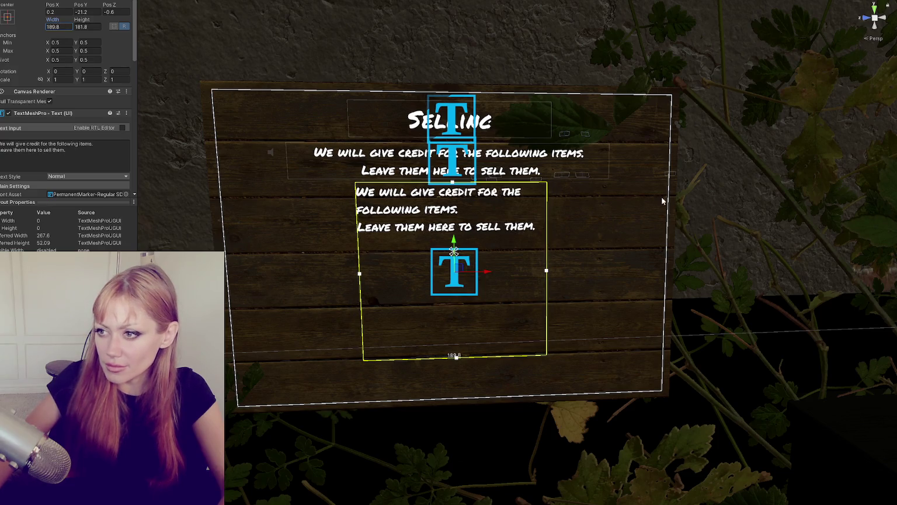
{"action": "mouse_move", "coordinate": [490, 273]}
{"action": "left_mouse_down"}
{"action": "mouse_move", "coordinate": [416, 273]}
{"action": "mouse_move", "coordinate": [423, 273]}
{"action": "left_mouse_up"}
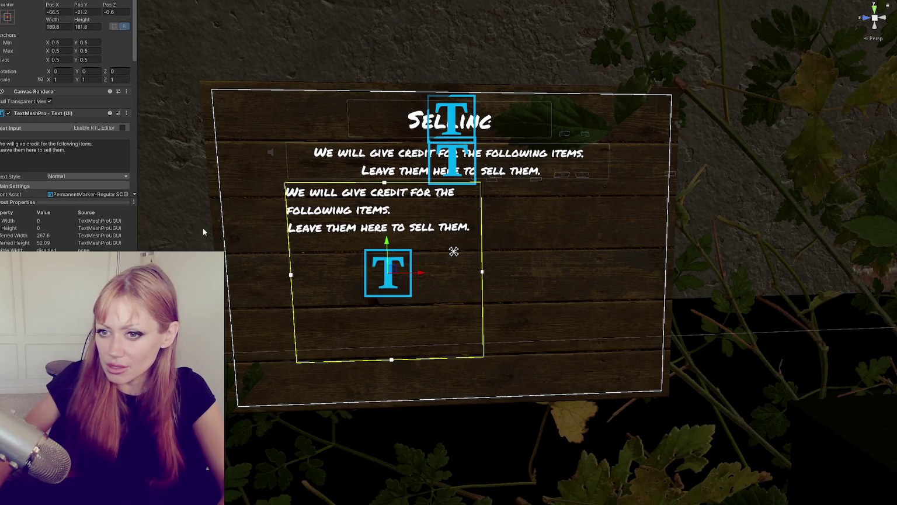
{"action": "left_click_drag", "start_coordinate": [389, 241], "coordinate": [388, 251]}
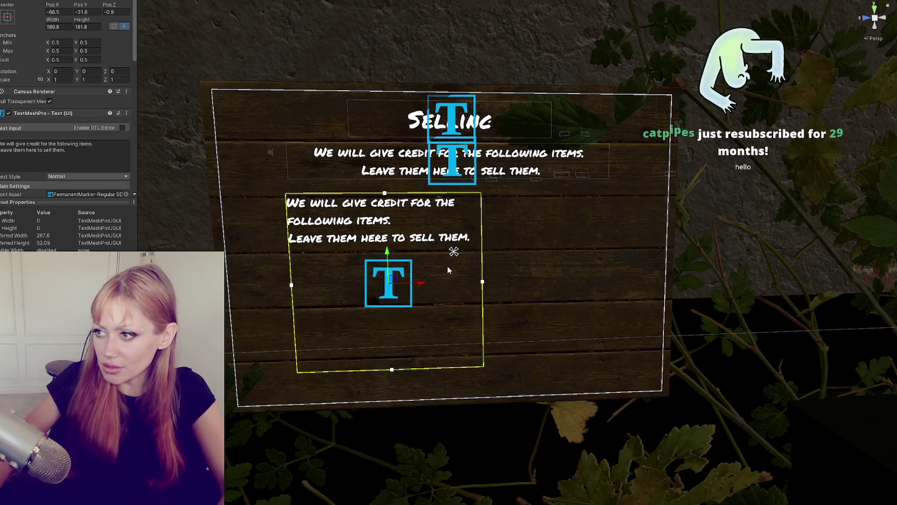
{"action": "scroll", "coordinate": [92, 135], "scroll_direction": "up", "scroll_amount": 1}
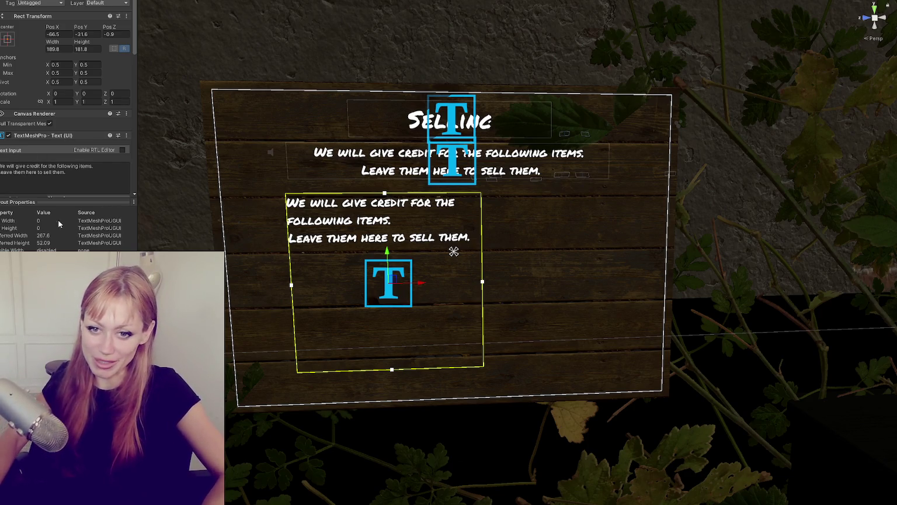
Enter 'Empty Jar' and 'Kettle' on two lines, right-align them, and set the width to 180.
{"action": "scroll", "coordinate": [254, 239], "scroll_direction": "up", "scroll_amount": 3}
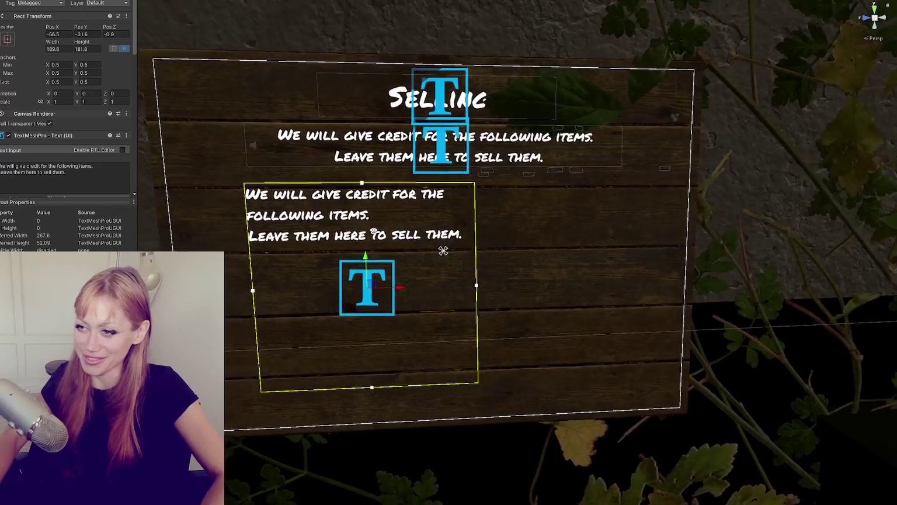
{"action": "left_click", "coordinate": [48, 186]}
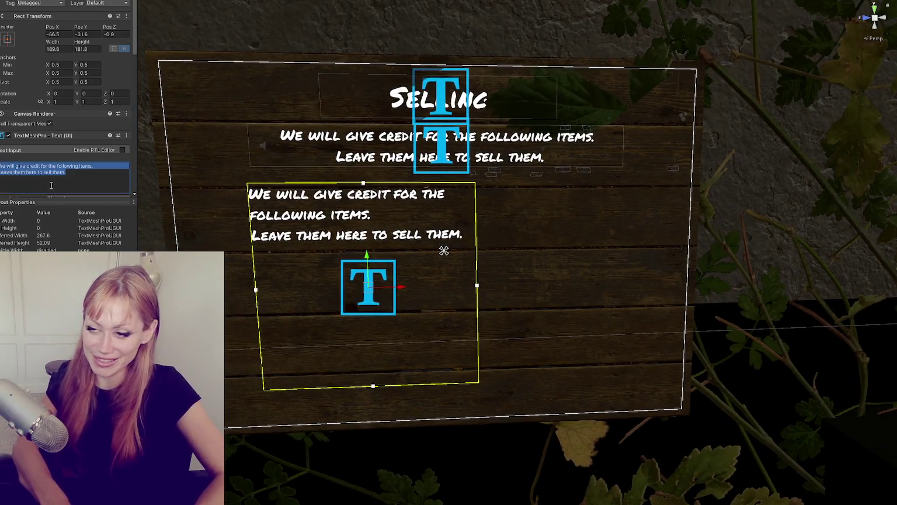
{"action": "type", "text": "Empty Jar"}
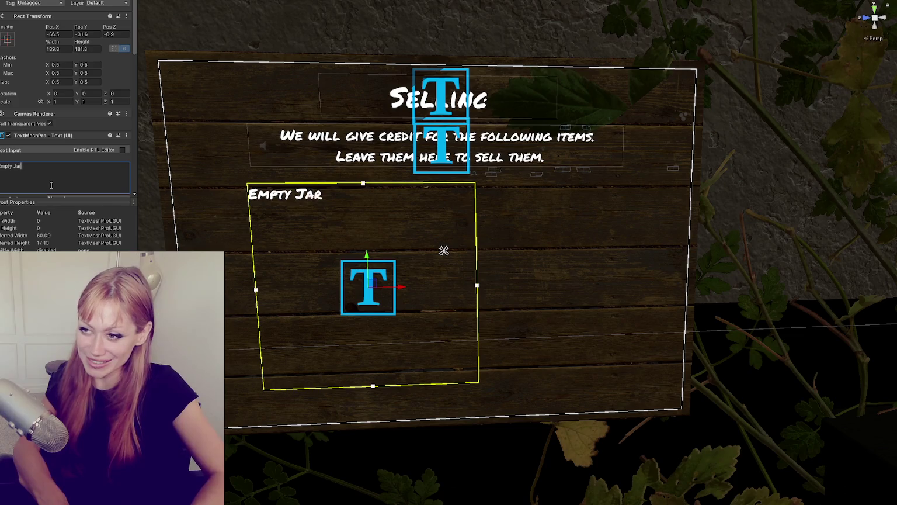
{"action": "key", "text": "Return"}
{"action": "type", "text": "Kettle"}
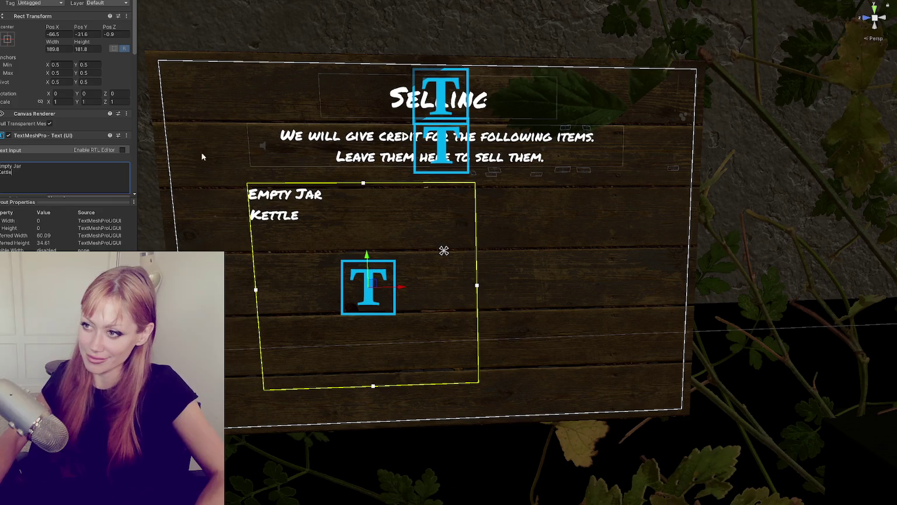
{"action": "scroll", "coordinate": [70, 125], "scroll_direction": "down", "scroll_amount": 5}
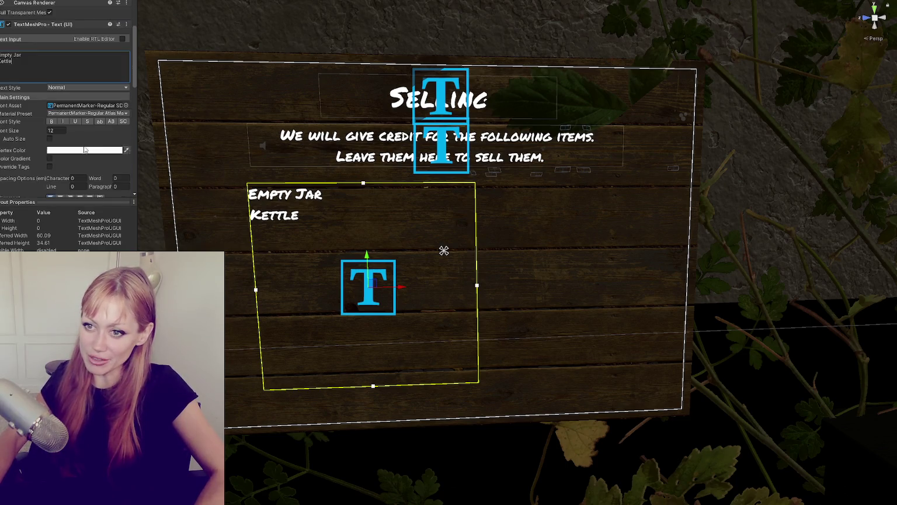
{"action": "scroll", "coordinate": [74, 133], "scroll_direction": "down", "scroll_amount": 3}
{"action": "left_click", "coordinate": [71, 109]}
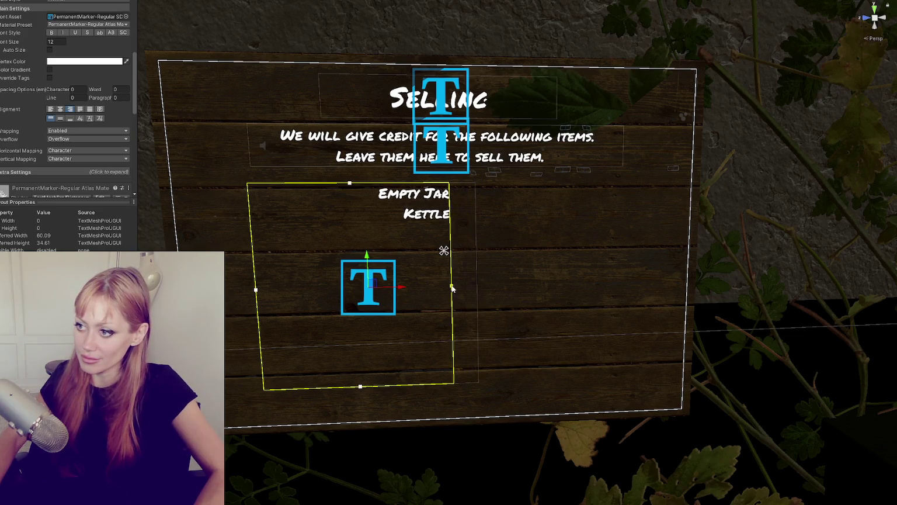
{"action": "scroll", "coordinate": [50, 33], "scroll_direction": "up", "scroll_amount": 5}
{"action": "left_click", "coordinate": [57, 4]}
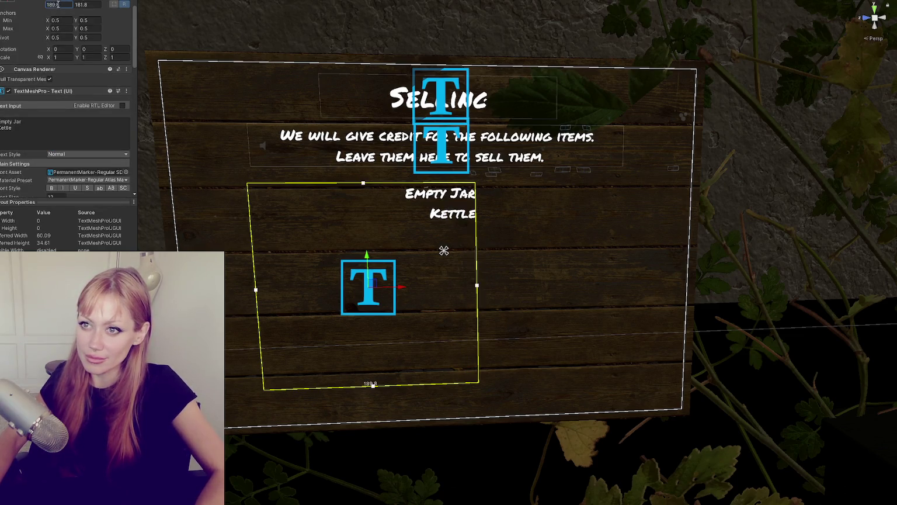
{"action": "type", "text": "180"}
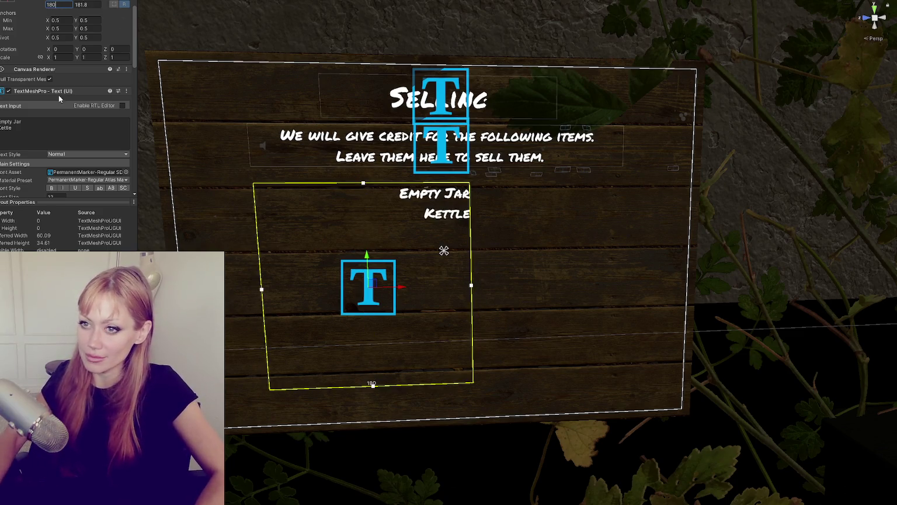
{"action": "key", "text": "Return"}
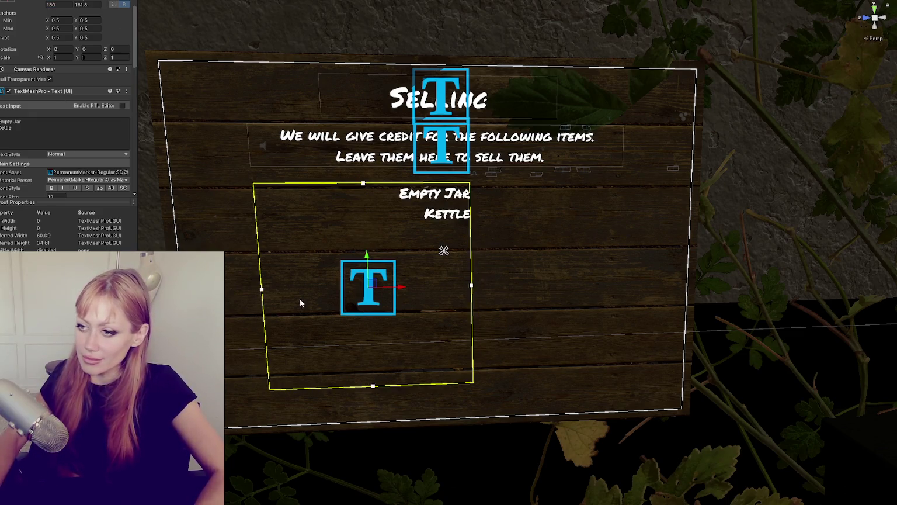
Move a copy to the right, set its width to 50, and enter 1TP and 8TP on two lines.
{"action": "mouse_move", "coordinate": [399, 289]}
{"action": "left_mouse_down"}
{"action": "mouse_move", "coordinate": [640, 282]}
{"action": "mouse_move", "coordinate": [613, 282]}
{"action": "left_mouse_up"}
{"action": "scroll", "coordinate": [45, 42], "scroll_direction": "up", "scroll_amount": 2}
{"action": "double_click", "coordinate": [59, 49]}
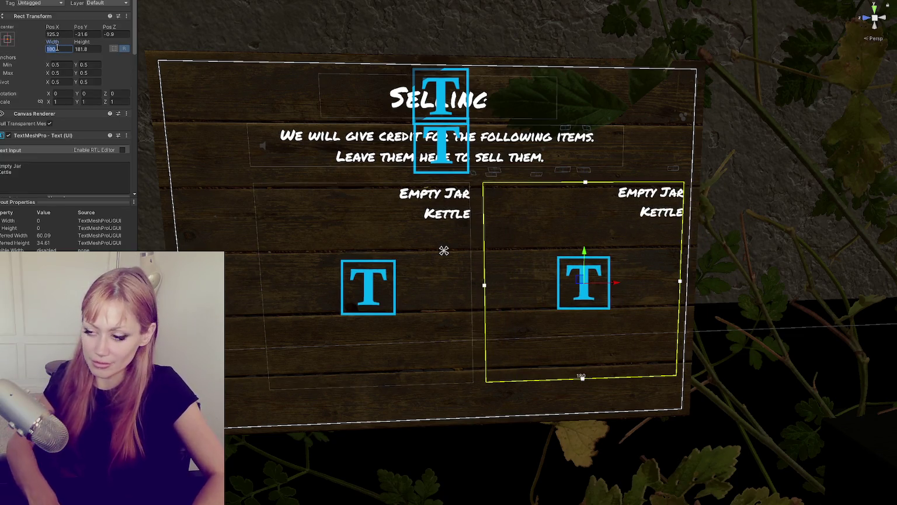
{"action": "type", "text": "50"}
{"action": "left_click", "coordinate": [52, 170]}
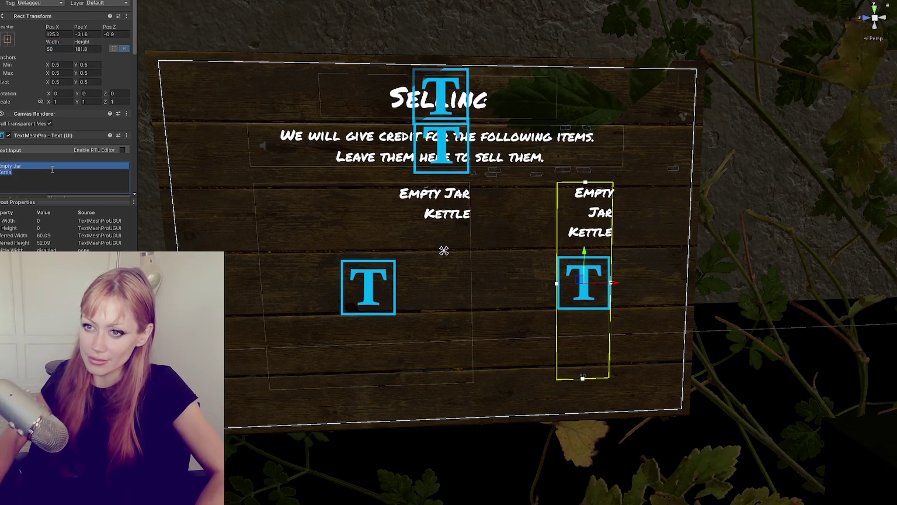
{"action": "key", "text": "BackSpace"}
{"action": "type", "text": "Itp"}
{"action": "key", "text": "BackSpace"}
{"action": "key", "text": "BackSpace"}
{"action": "type", "text": "TP"}
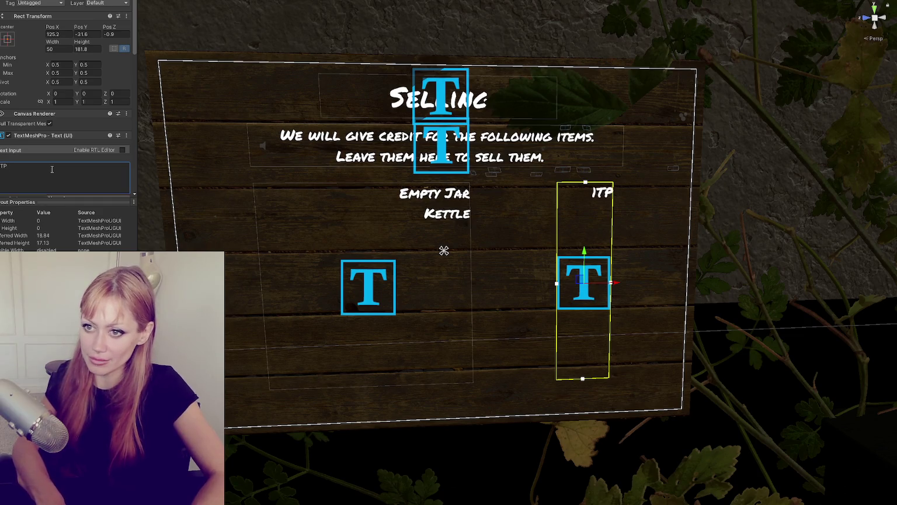
{"action": "key", "text": "Return"}
{"action": "type", "text": "8TP"}
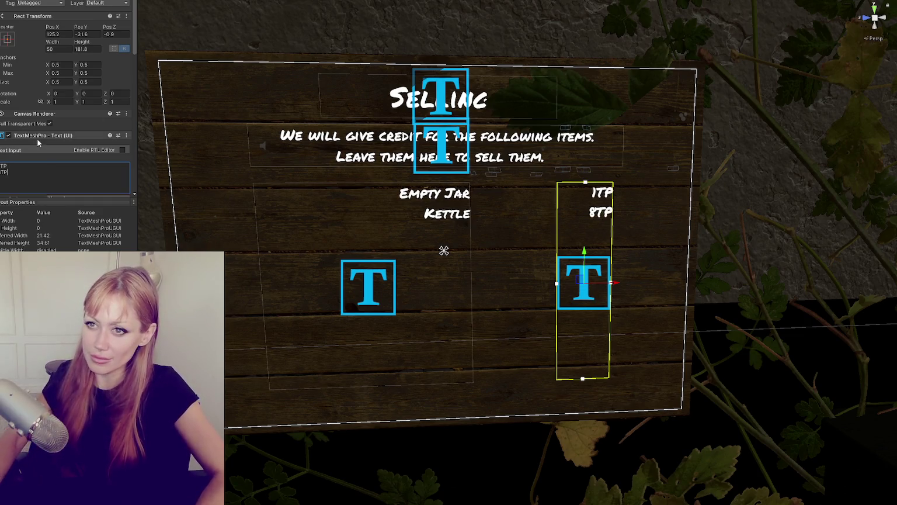
Left-align the prices and move them right beside the item names.
{"action": "scroll", "coordinate": [57, 176], "scroll_direction": "down", "scroll_amount": 4}
{"action": "scroll", "coordinate": [58, 126], "scroll_direction": "down", "scroll_amount": 3}
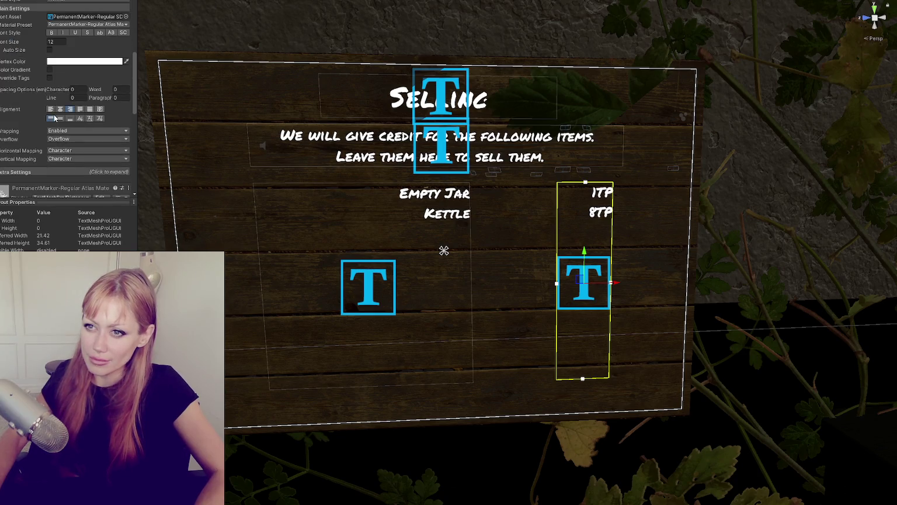
{"action": "left_click", "coordinate": [51, 110]}
{"action": "left_click_drag", "start_coordinate": [610, 286], "coordinate": [541, 286]}
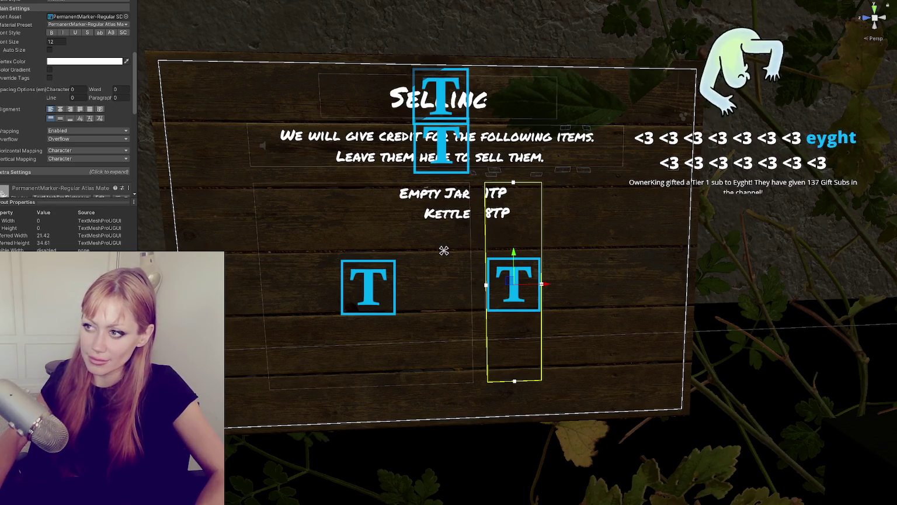
{"action": "left_click", "coordinate": [444, 250]}
{"action": "left_click", "coordinate": [444, 250]}
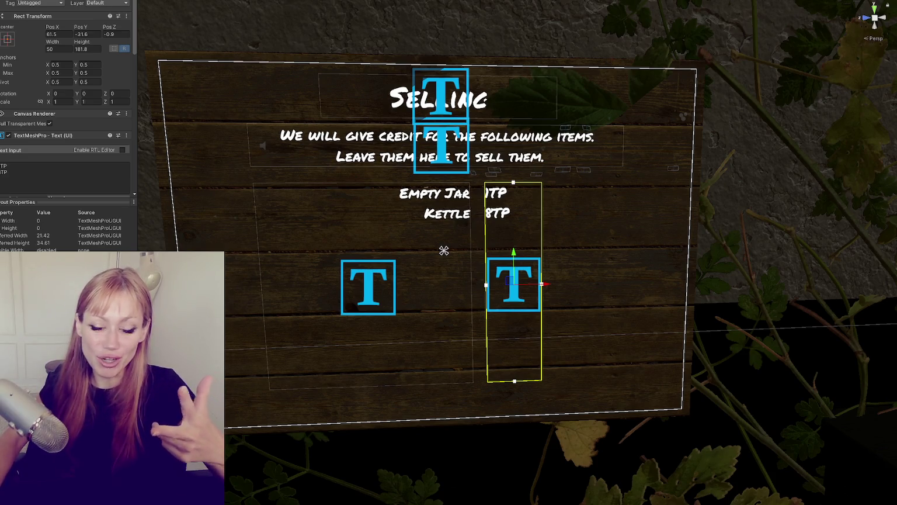
{"action": "scroll", "coordinate": [68, 116], "scroll_direction": "down", "scroll_amount": 2}
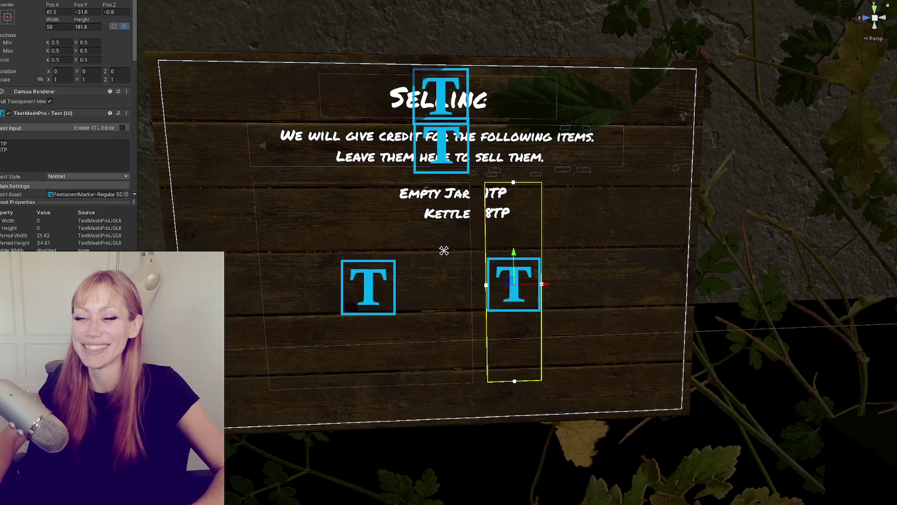
{"action": "left_click", "coordinate": [58, 152]}
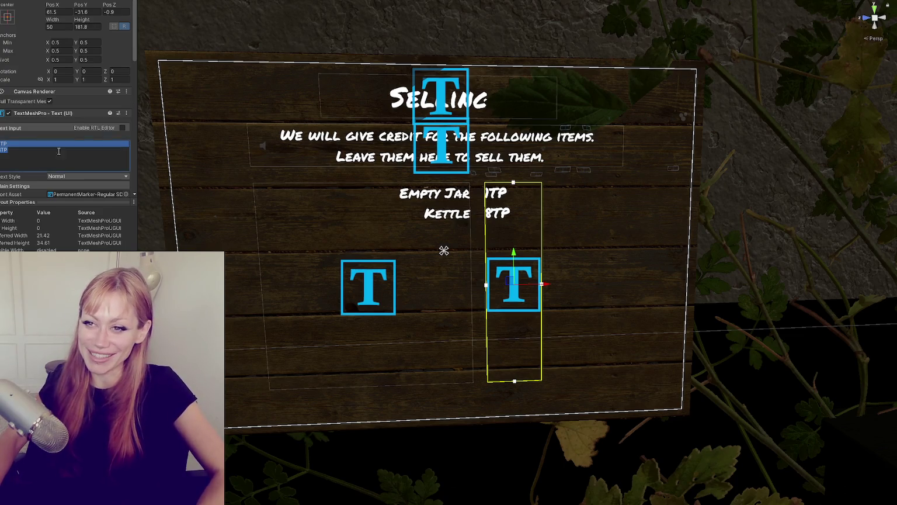
Change the copied price text to 'Selling', place it right of the prices, and frame the sign.
{"action": "scroll", "coordinate": [7, 129], "scroll_direction": "up", "scroll_amount": 2}
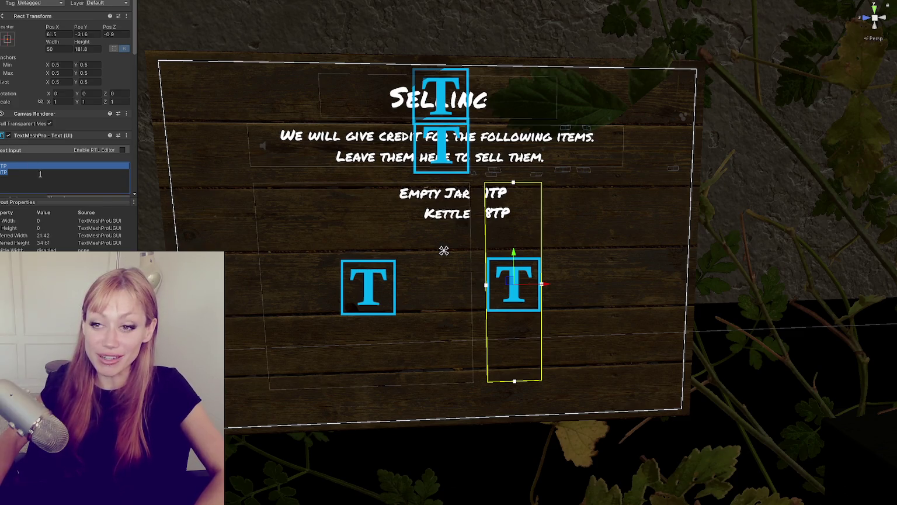
{"action": "key", "text": "BackSpace"}
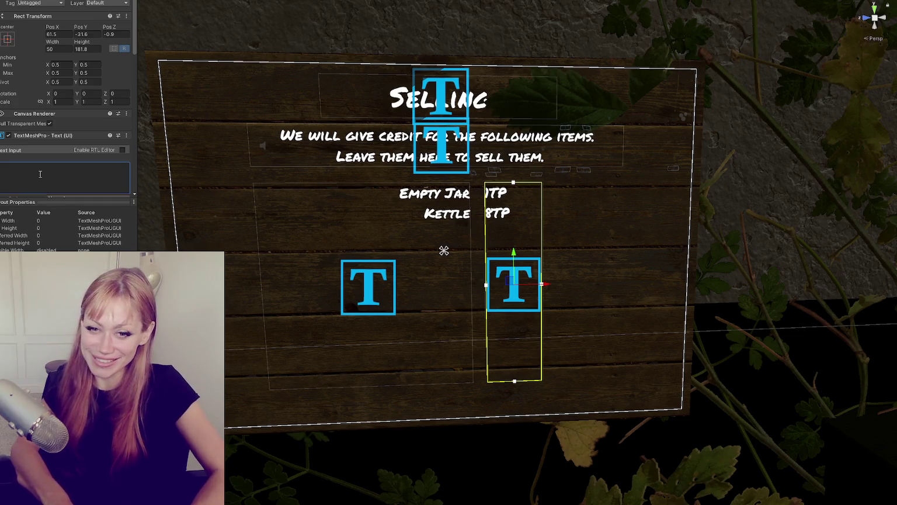
{"action": "type", "text": "5"}
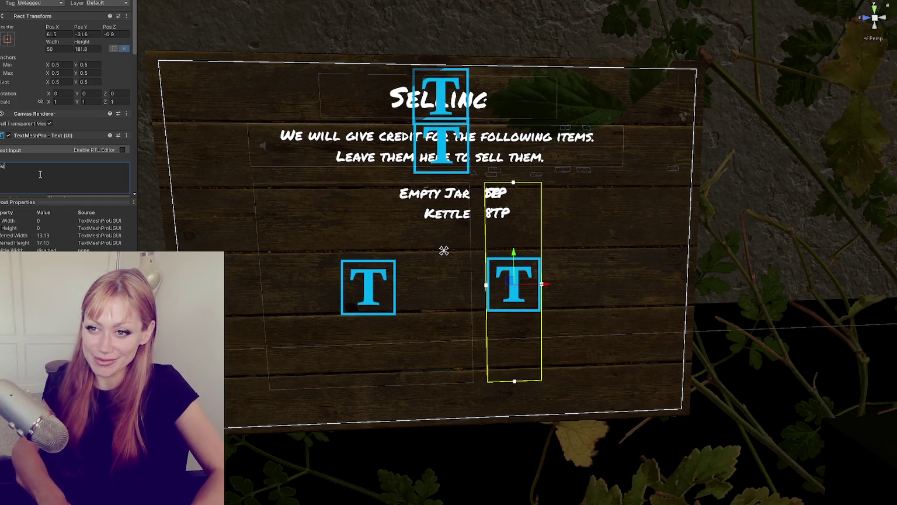
{"action": "type", "text": "lling"}
{"action": "key", "text": "BackSpace"}
{"action": "key", "text": "BackSpace"}
{"action": "type", "text": "ng"}
{"action": "mouse_move", "coordinate": [544, 284]}
{"action": "left_mouse_down"}
{"action": "mouse_move", "coordinate": [634, 289]}
{"action": "mouse_move", "coordinate": [611, 287]}
{"action": "left_mouse_up"}
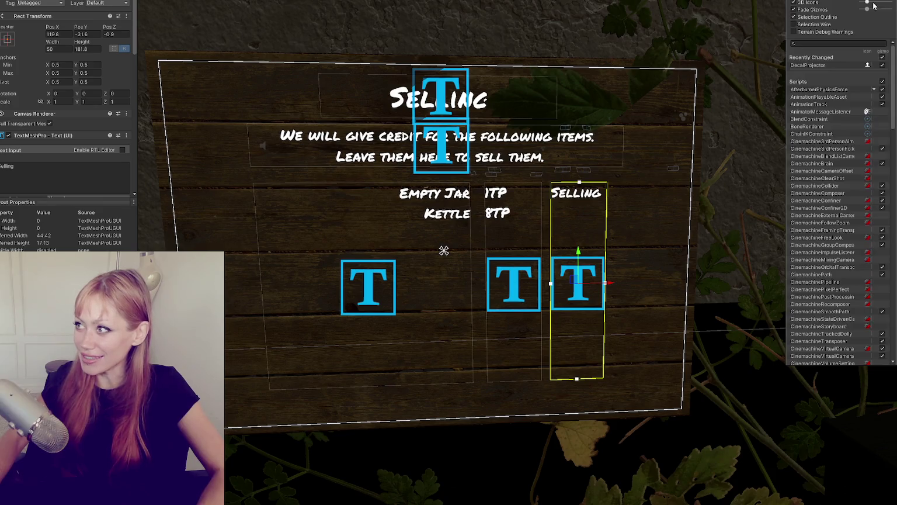
{"action": "left_click", "coordinate": [685, 120]}
{"action": "key", "text": "f"}
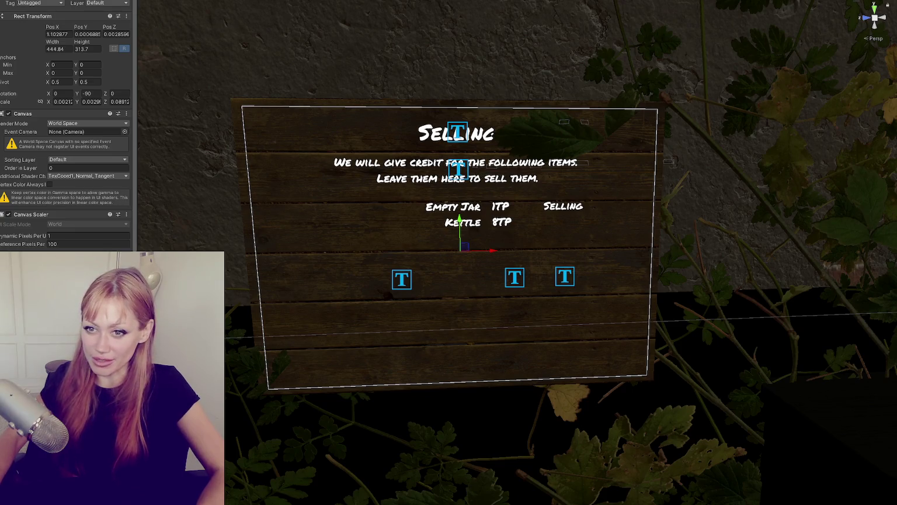
{"action": "key", "text": "Down"}
{"action": "key", "text": "Down"}
{"action": "key", "text": "Down"}
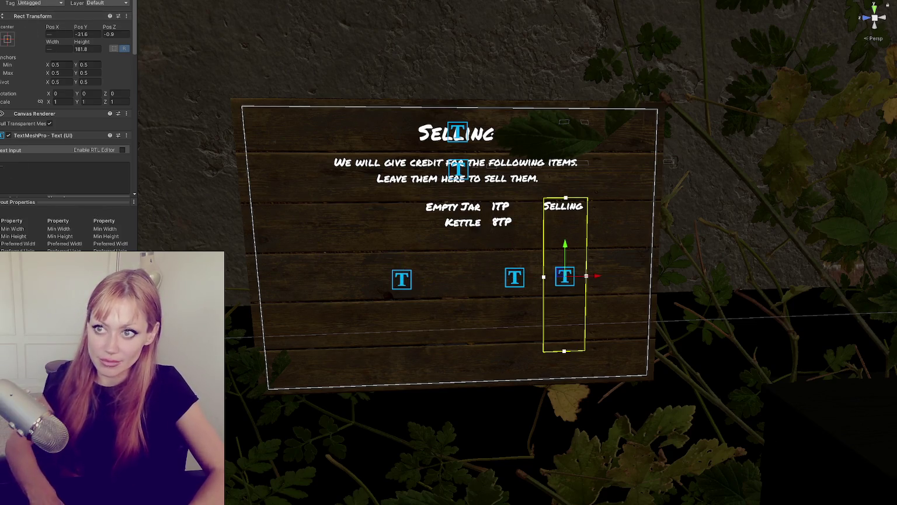
Set the text columns' height to 50 and move them up under the instructions.
{"action": "left_click", "coordinate": [461, 251]}
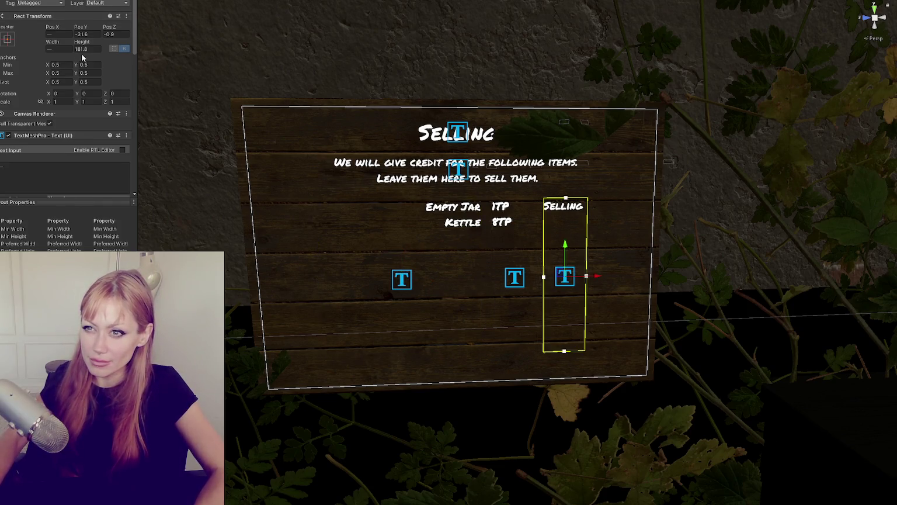
{"action": "left_click", "coordinate": [91, 50]}
{"action": "type", "text": "50"}
{"action": "key", "text": "Return"}
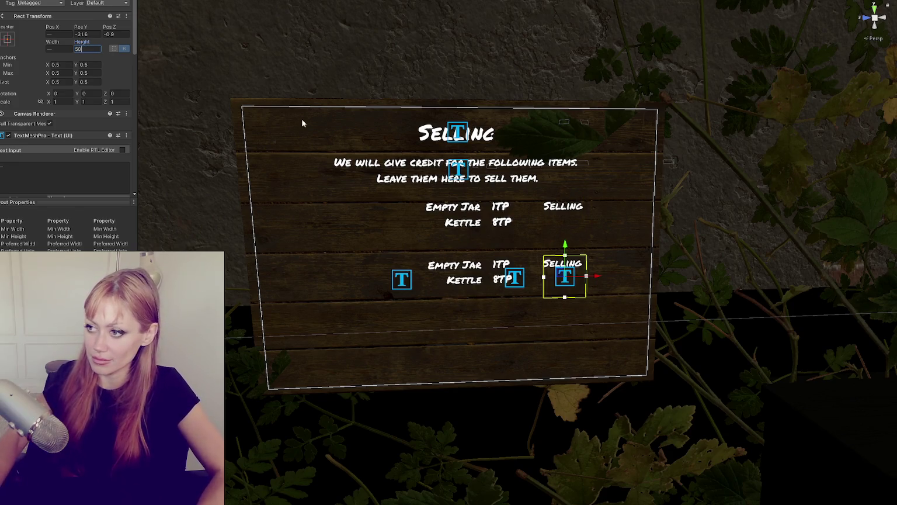
{"action": "left_click_drag", "start_coordinate": [575, 215], "coordinate": [582, 176]}
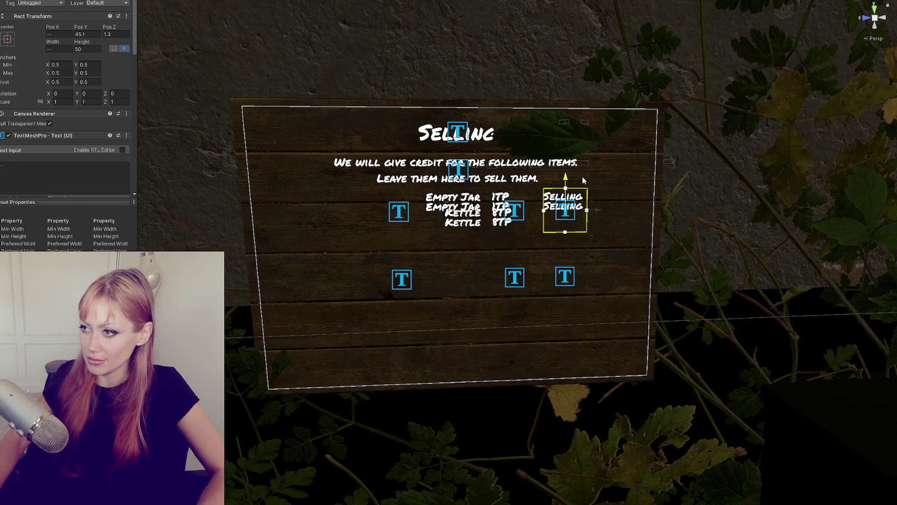
Lower the Selling column slightly on the board.
{"action": "left_click", "coordinate": [458, 251]}
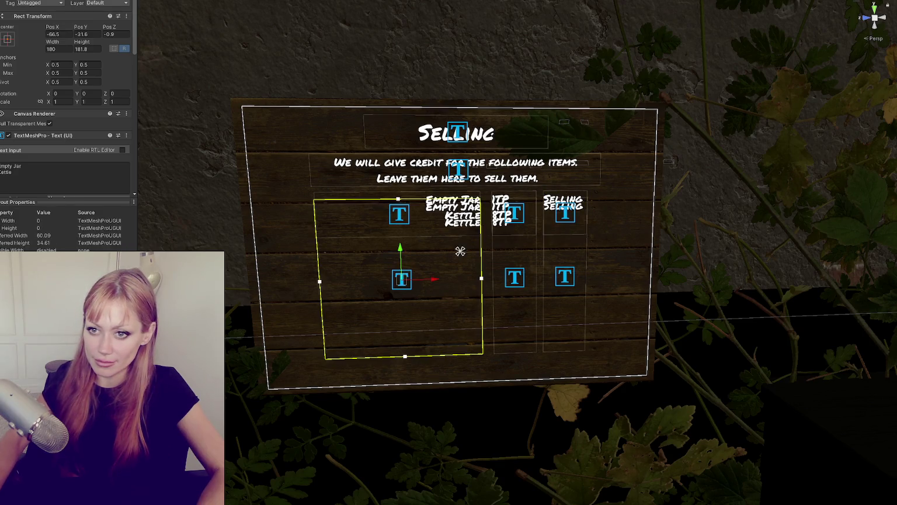
{"action": "left_click", "coordinate": [501, 213]}
{"action": "left_click", "coordinate": [565, 277]}
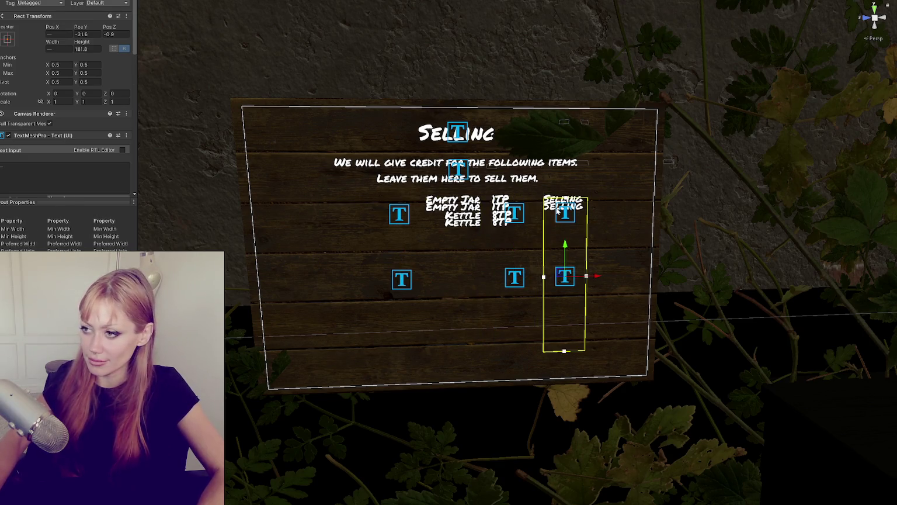
{"action": "left_click_drag", "start_coordinate": [566, 247], "coordinate": [566, 268]}
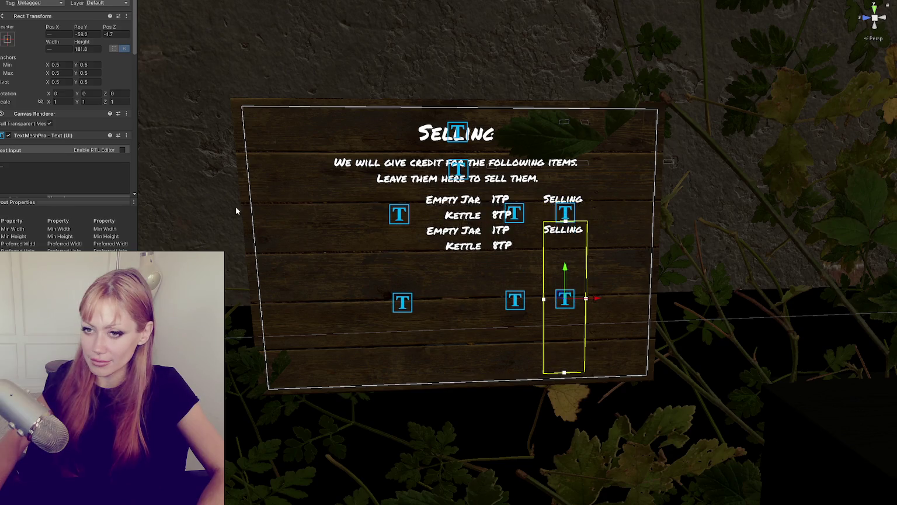
Enter 'Selling' as the heading text above the item, price and selling columns.
{"action": "left_click", "coordinate": [461, 137]}
{"action": "left_click", "coordinate": [459, 233]}
{"action": "left_click", "coordinate": [501, 234]}
{"action": "left_click", "coordinate": [564, 222]}
{"action": "left_click", "coordinate": [68, 173]}
{"action": "type", "text": "Selling"}
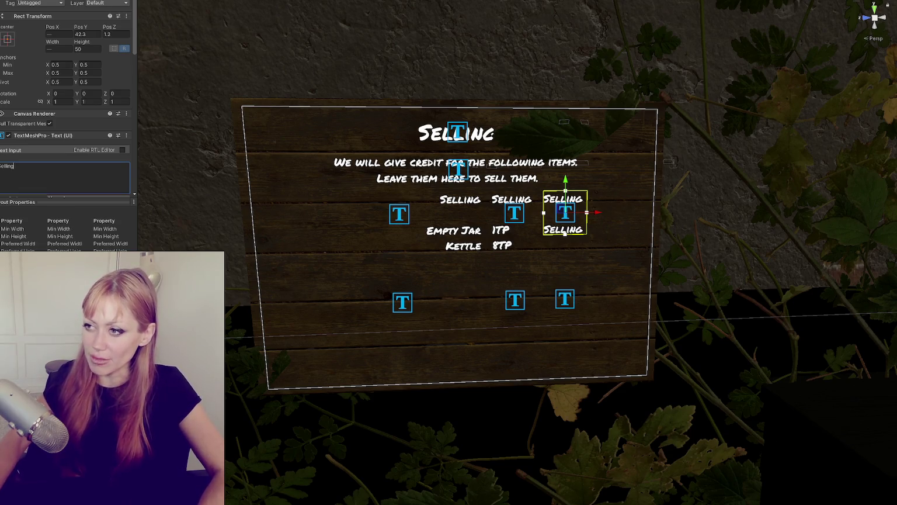
{"action": "left_click", "coordinate": [460, 250]}
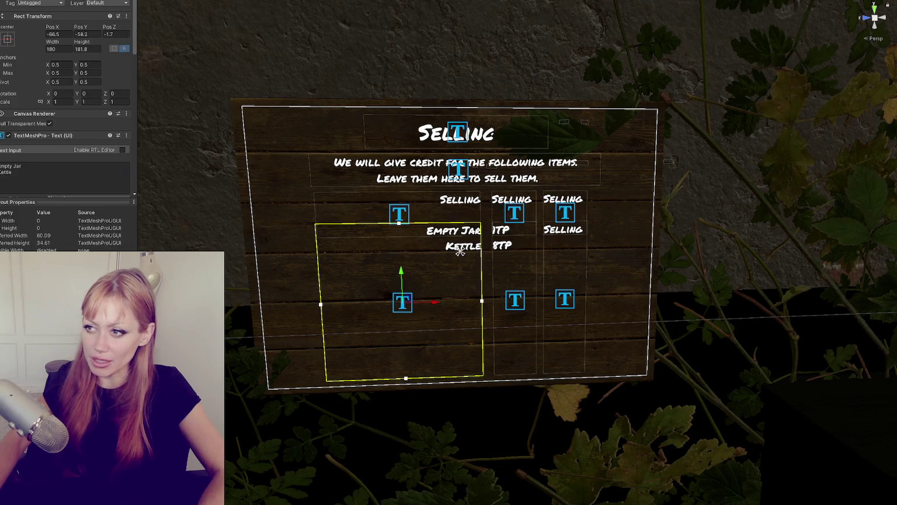
{"action": "left_click", "coordinate": [461, 250]}
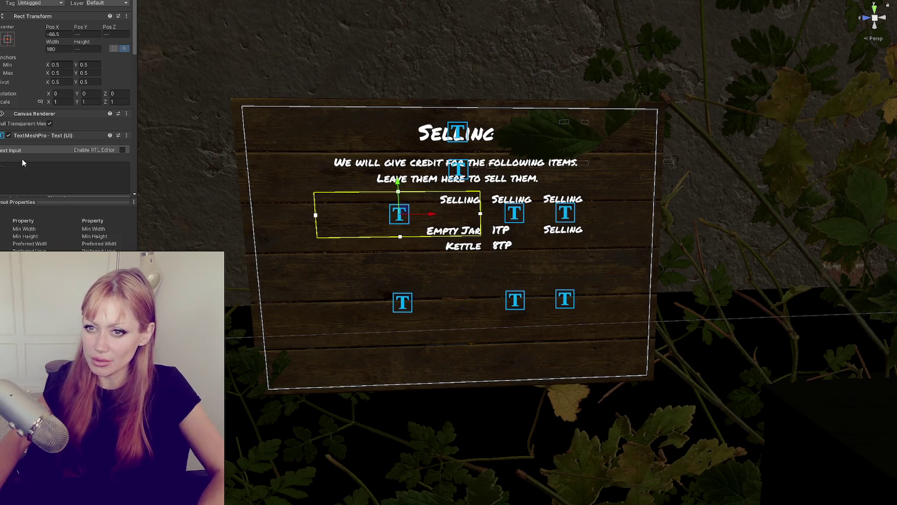
Left-align the first column's heading and item names.
{"action": "scroll", "coordinate": [22, 158], "scroll_direction": "down", "scroll_amount": 5}
{"action": "left_click", "coordinate": [50, 176]}
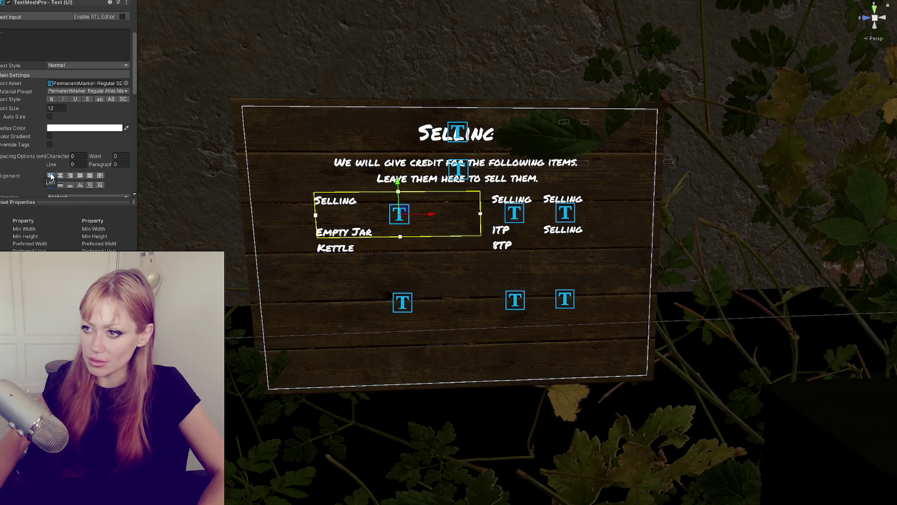
{"action": "left_click", "coordinate": [357, 335]}
{"action": "left_click", "coordinate": [669, 196]}
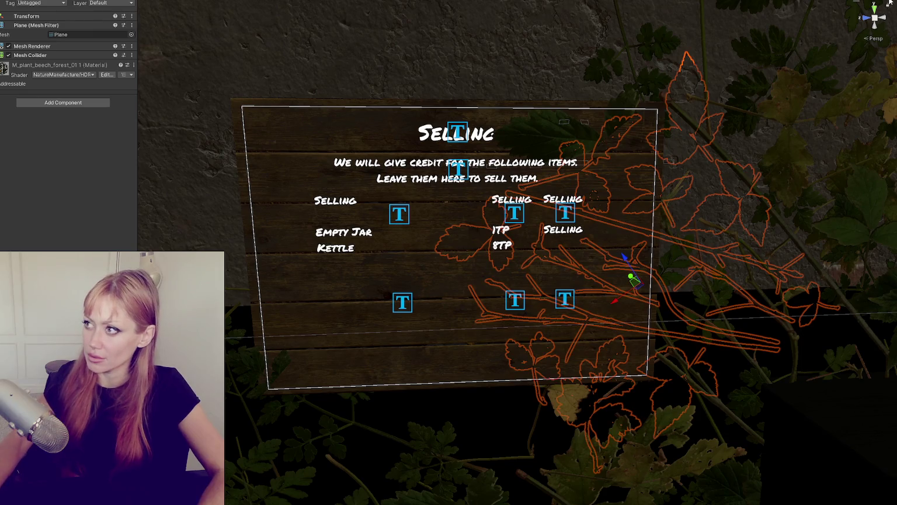
Nudge the sign's canvas along the board to Pos X 0.86.
{"action": "left_click", "coordinate": [761, 120]}
{"action": "mouse_move", "coordinate": [739, 161]}
{"action": "left_mouse_down"}
{"action": "mouse_move", "coordinate": [805, 160]}
{"action": "mouse_move", "coordinate": [755, 180]}
{"action": "mouse_move", "coordinate": [845, 176]}
{"action": "mouse_move", "coordinate": [633, 140]}
{"action": "left_mouse_up"}
{"action": "left_click", "coordinate": [571, 135]}
{"action": "key", "text": "f"}
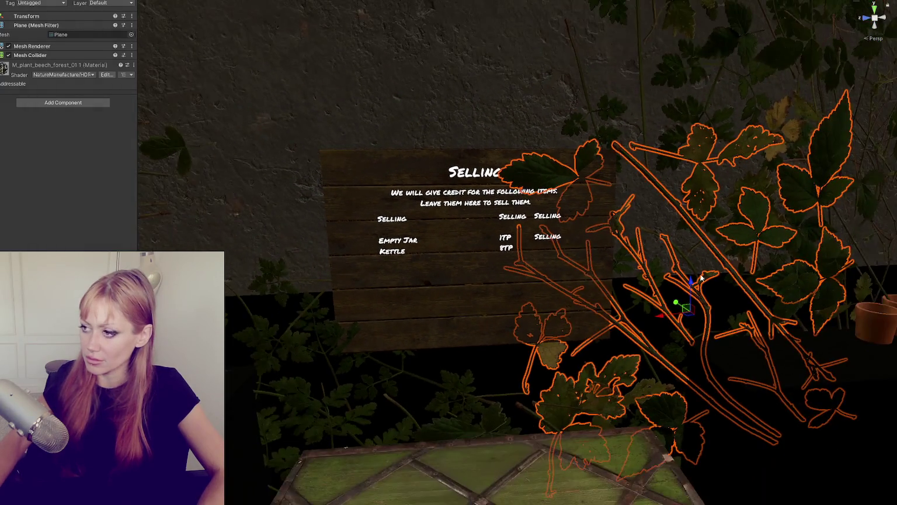
{"action": "mouse_move", "coordinate": [663, 318]}
{"action": "left_mouse_down"}
{"action": "mouse_move", "coordinate": [751, 305]}
{"action": "mouse_move", "coordinate": [724, 302]}
{"action": "mouse_move", "coordinate": [822, 306]}
{"action": "mouse_move", "coordinate": [655, 216]}
{"action": "mouse_move", "coordinate": [711, 210]}
{"action": "mouse_move", "coordinate": [672, 213]}
{"action": "mouse_move", "coordinate": [696, 211]}
{"action": "left_mouse_up"}
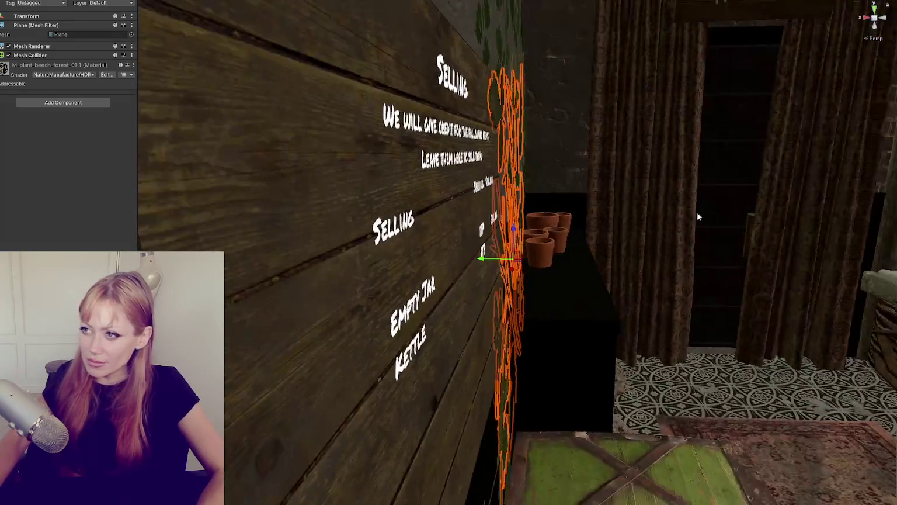
{"action": "left_click", "coordinate": [439, 164]}
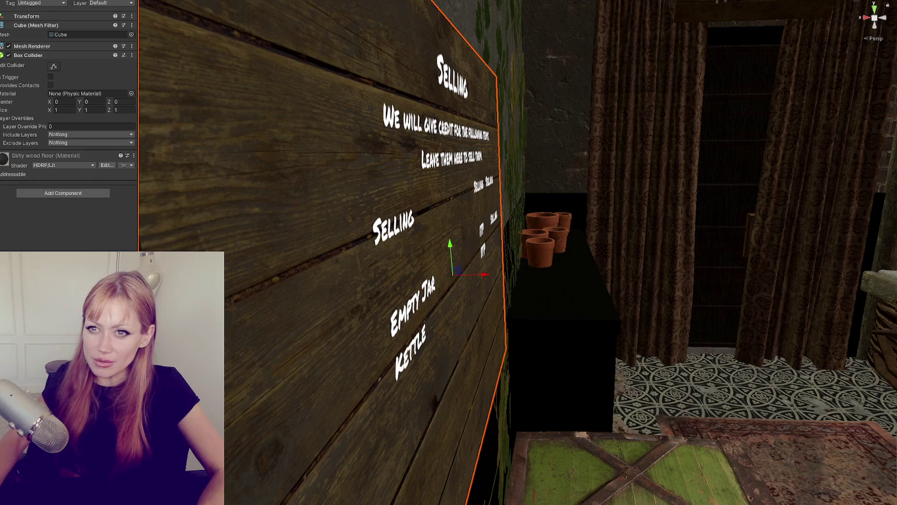
{"action": "left_click", "coordinate": [452, 73]}
{"action": "left_click", "coordinate": [479, 231]}
{"action": "left_click_drag", "start_coordinate": [442, 280], "coordinate": [436, 280]}
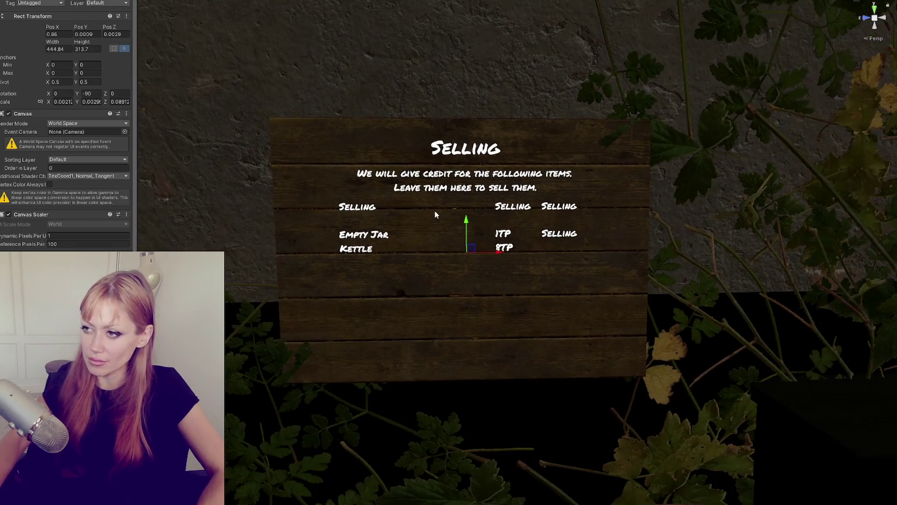
Retitle the first two headings 'Items We Buy' and 'Price We'll Pay', widening the second.
{"action": "left_click", "coordinate": [434, 210]}
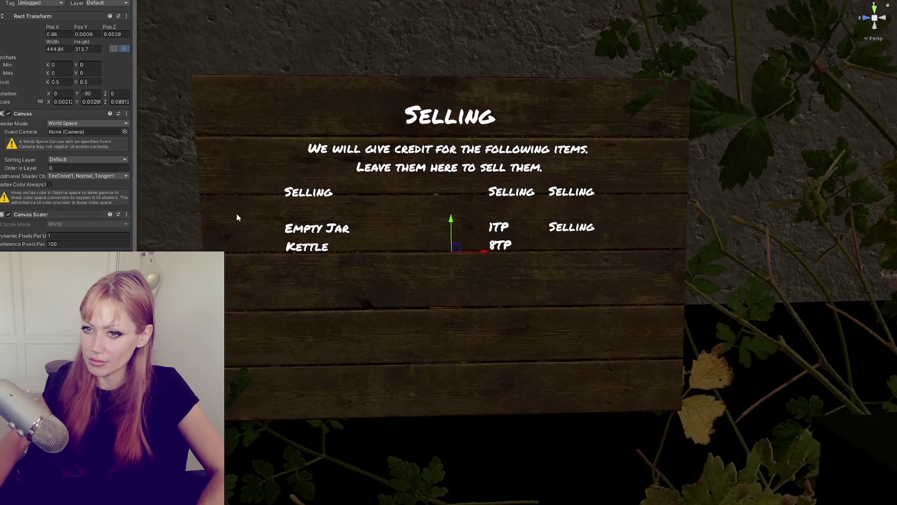
{"action": "left_click", "coordinate": [47, 168]}
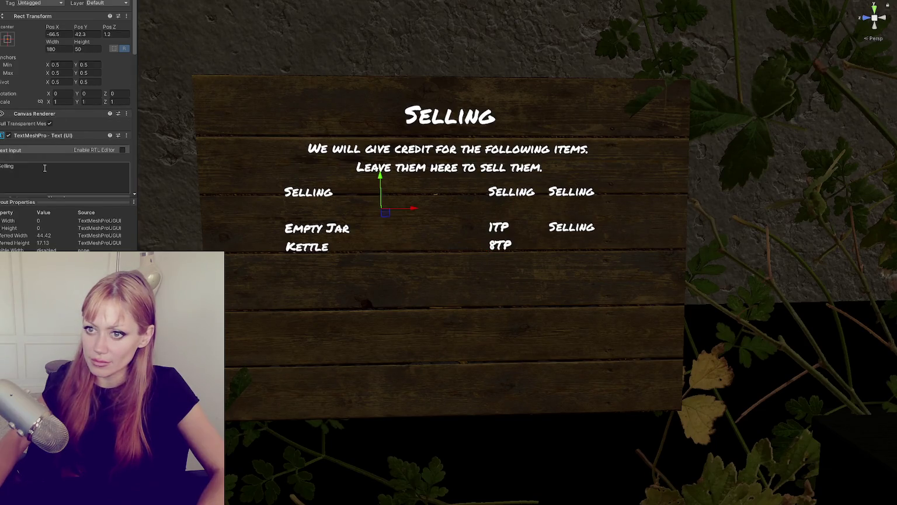
{"action": "type", "text": "I"}
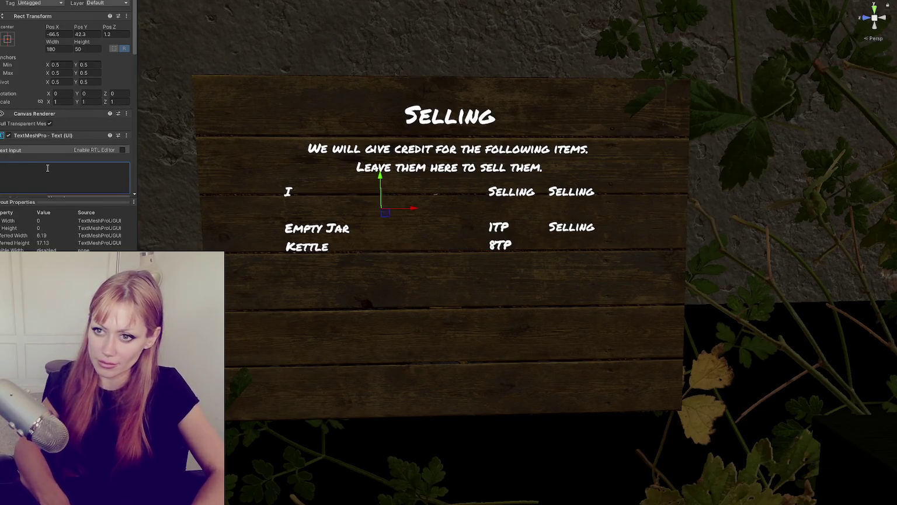
{"action": "type", "text": "tems We Buy"}
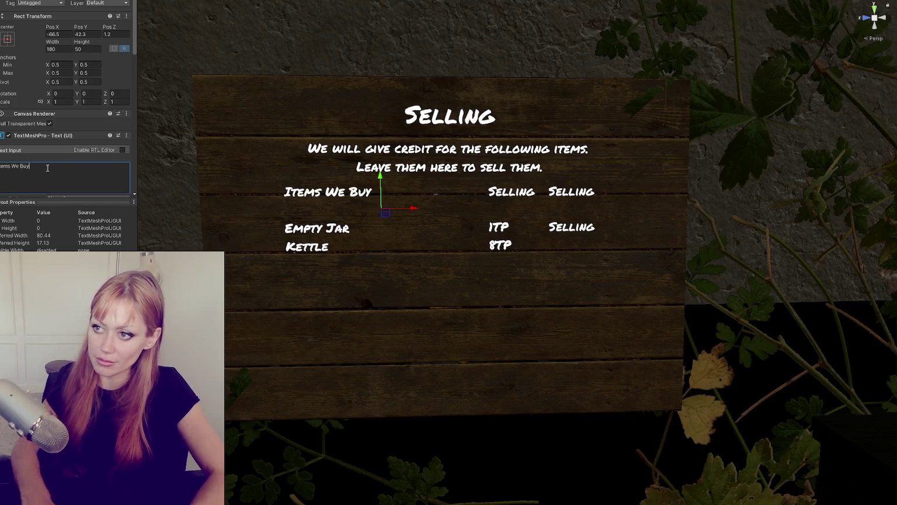
{"action": "left_click", "coordinate": [512, 192]}
{"action": "left_click", "coordinate": [33, 176]}
{"action": "type", "text": "Pr"}
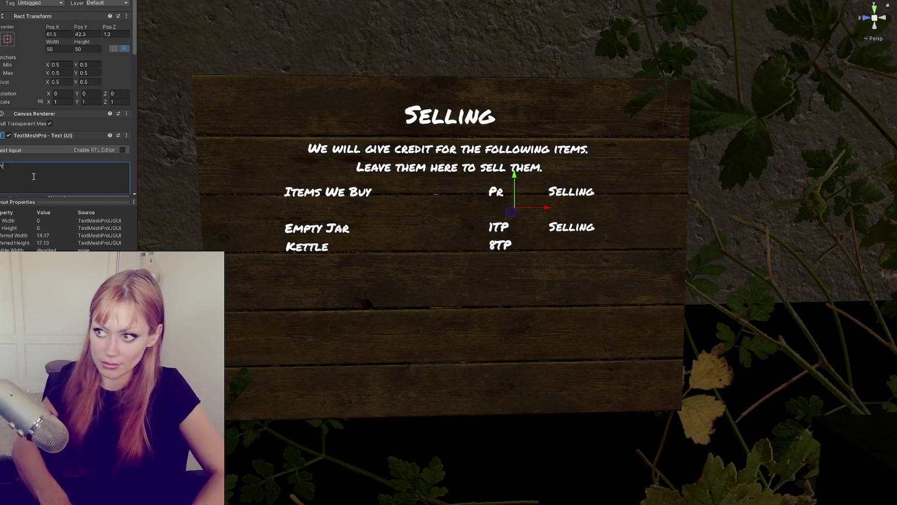
{"action": "type", "text": "ice We'll Pay"}
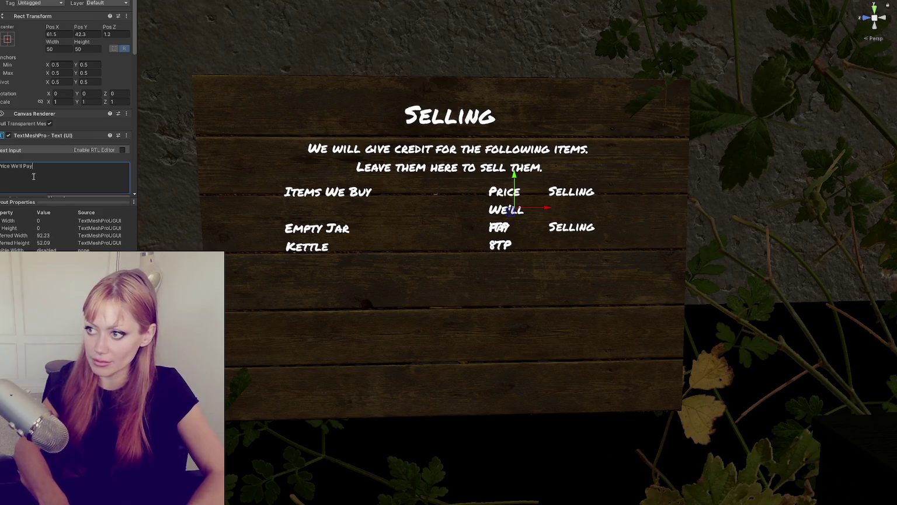
{"action": "left_click_drag", "start_coordinate": [52, 42], "coordinate": [99, 48]}
Deactivate the third Selling heading and change the remaining Selling text to 'x3'.
{"action": "left_click", "coordinate": [572, 191]}
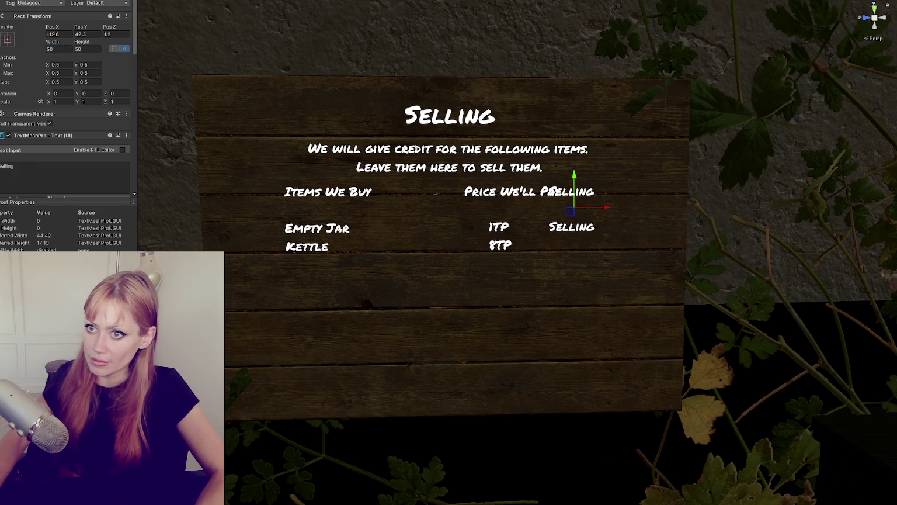
{"action": "left_click", "coordinate": [22, 1]}
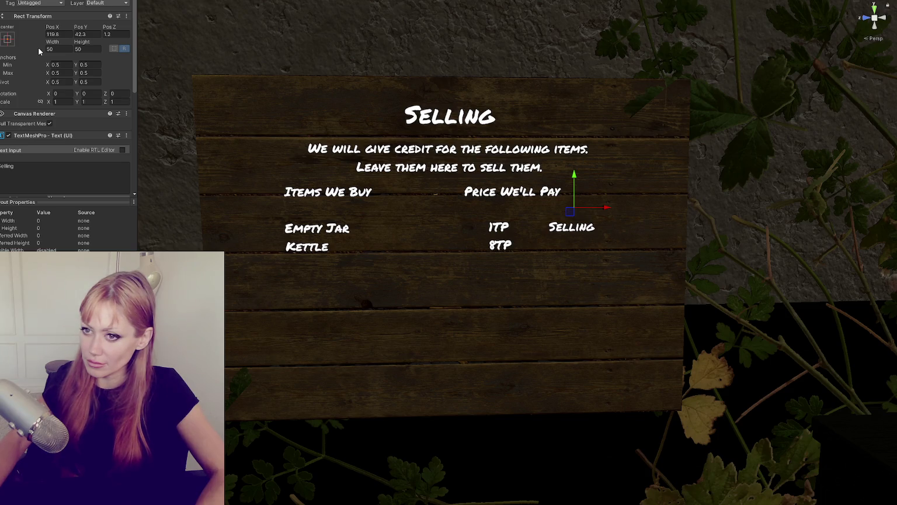
{"action": "left_click", "coordinate": [317, 227]}
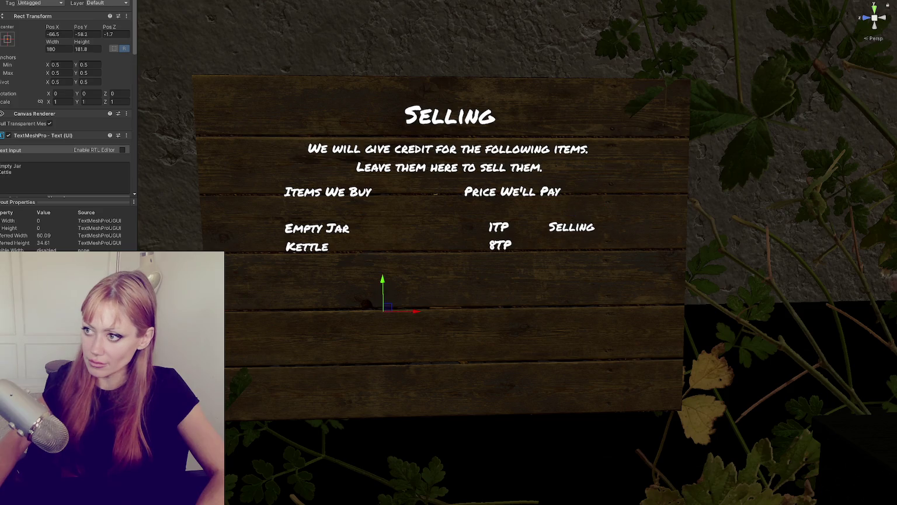
{"action": "left_click", "coordinate": [572, 226]}
{"action": "left_click", "coordinate": [53, 170]}
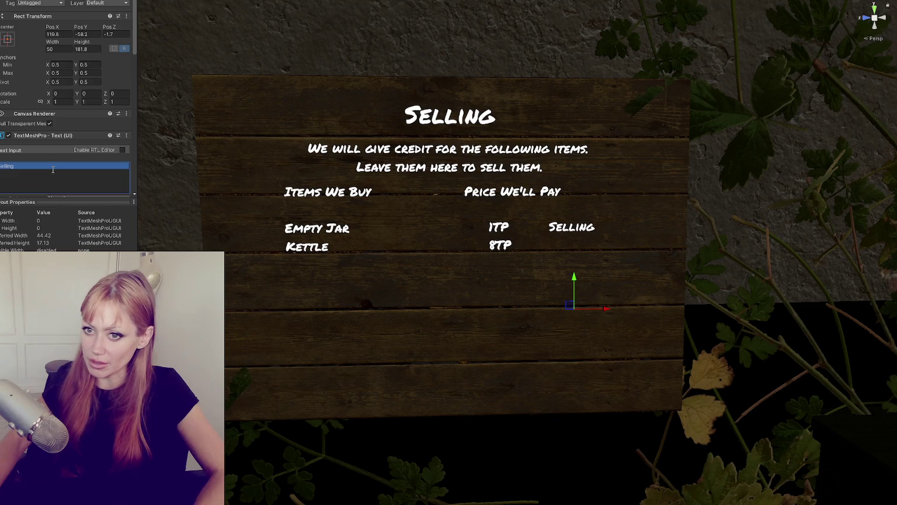
{"action": "type", "text": "x3"}
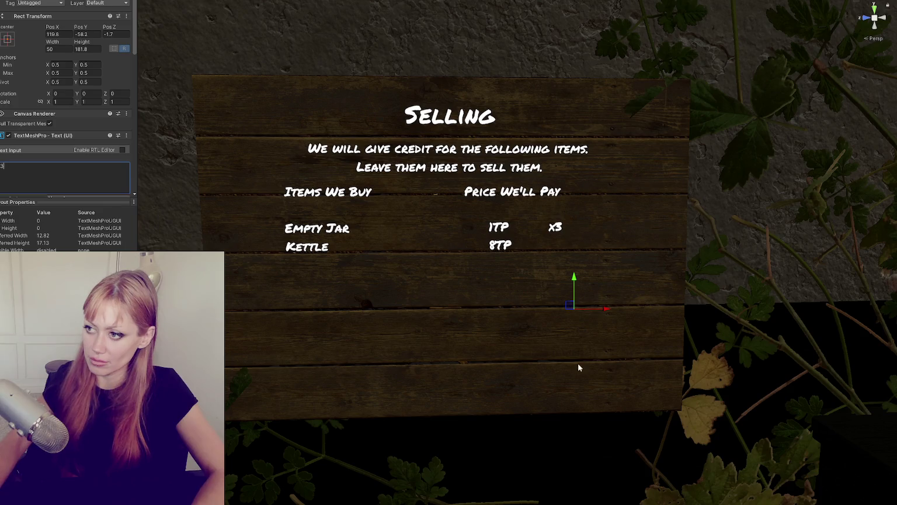
Move the x3 label further right beside the prices.
{"action": "scroll", "coordinate": [681, 245], "scroll_direction": "down", "scroll_amount": 1}
{"action": "scroll", "coordinate": [679, 242], "scroll_direction": "down", "scroll_amount": 1}
{"action": "scroll", "coordinate": [571, 228], "scroll_direction": "up", "scroll_amount": 2}
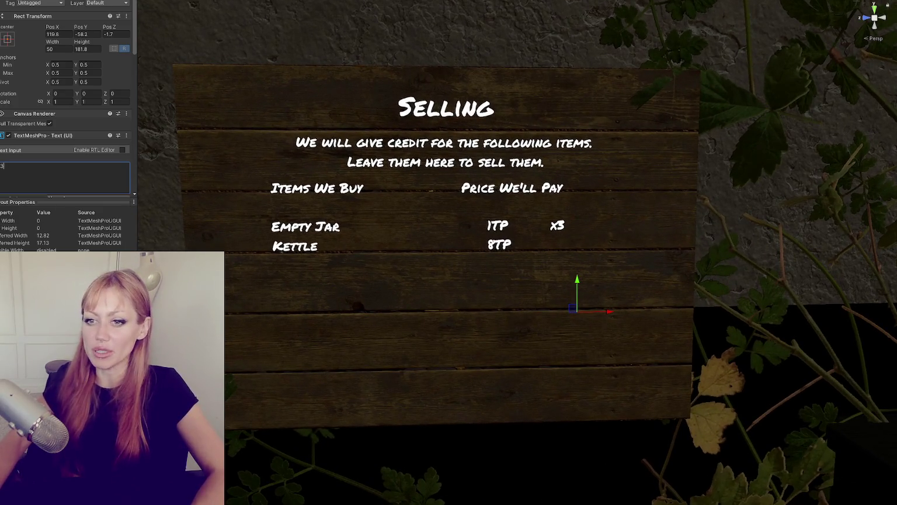
{"action": "left_click_drag", "start_coordinate": [610, 310], "coordinate": [642, 312]}
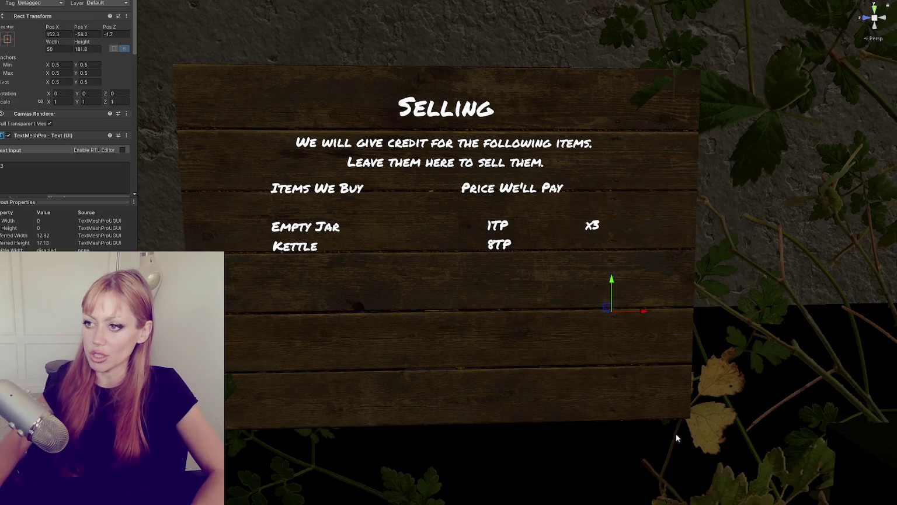
{"action": "scroll", "coordinate": [551, 306], "scroll_direction": "down", "scroll_amount": 3}
{"action": "scroll", "coordinate": [551, 306], "scroll_direction": "up", "scroll_amount": 4}
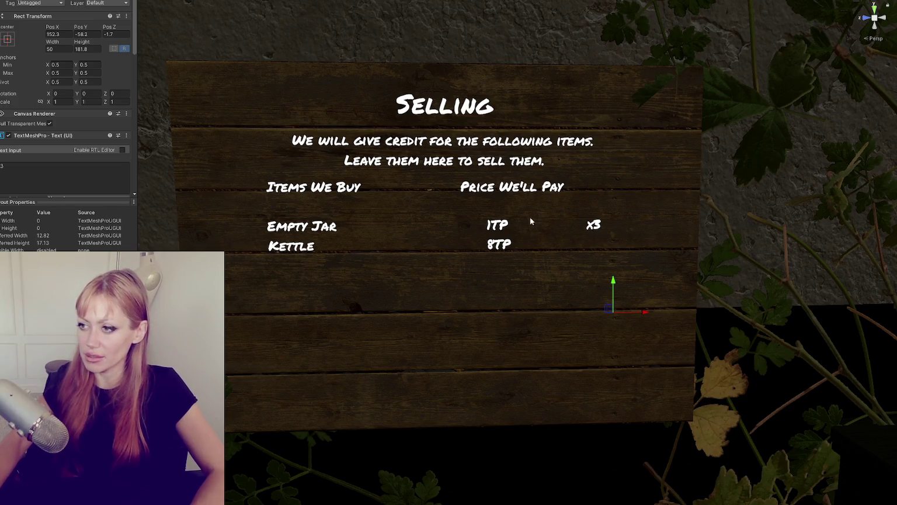
{"action": "left_click", "coordinate": [395, 261]}
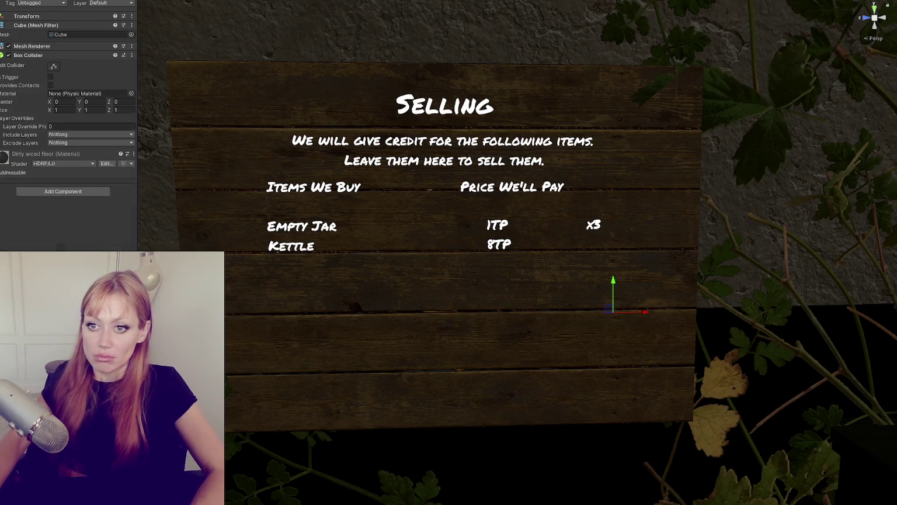
Frame the board, then launch the game in DEV MODE from the STRAIN title menu.
{"action": "key", "text": "f"}
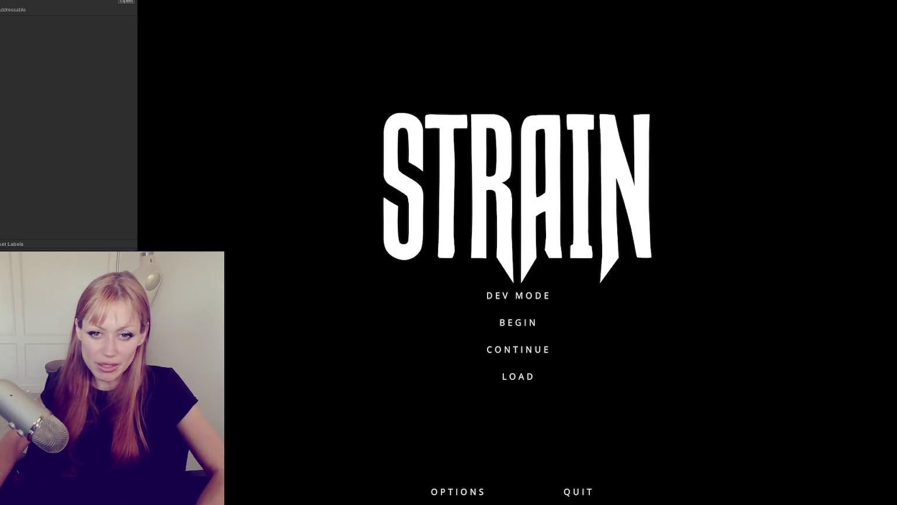
{"action": "left_click", "coordinate": [517, 297]}
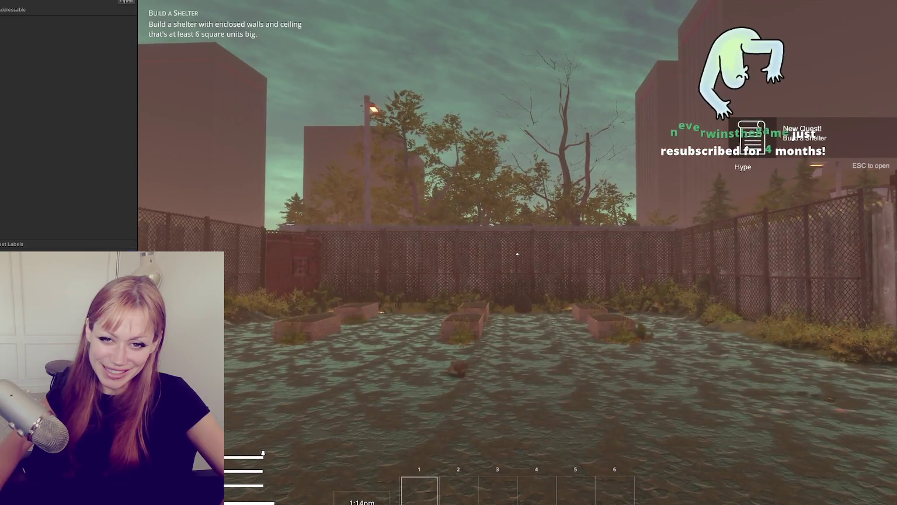
Walk the player through the yard gate and fence gap to the wooden door.
{"action": "key", "text": "w"}
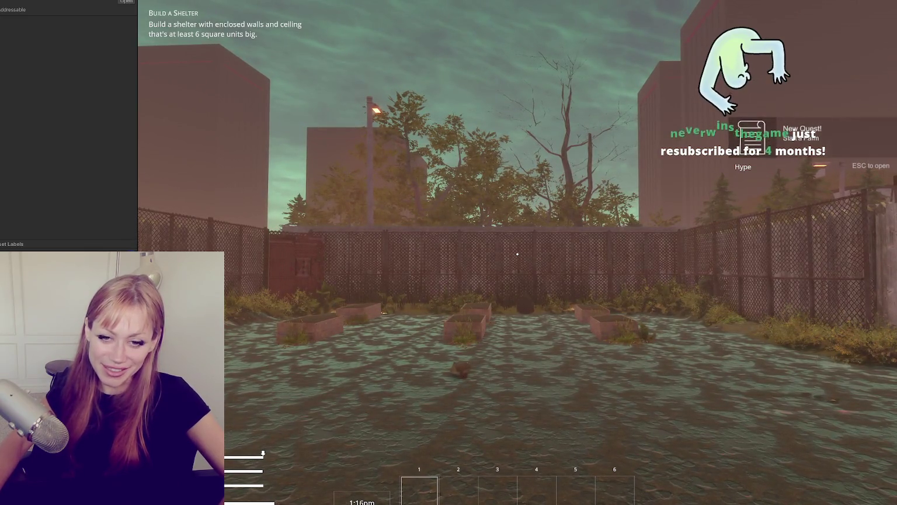
{"action": "key", "text": "w"}
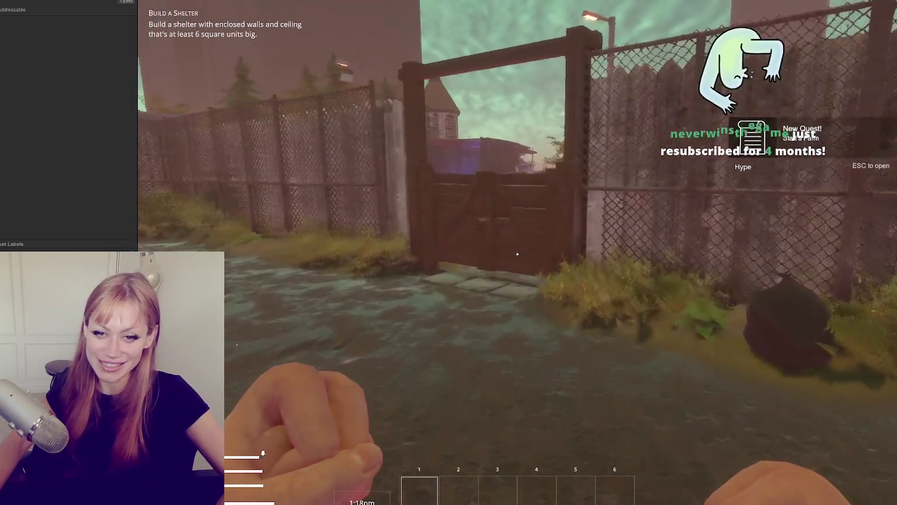
{"action": "key", "text": "s"}
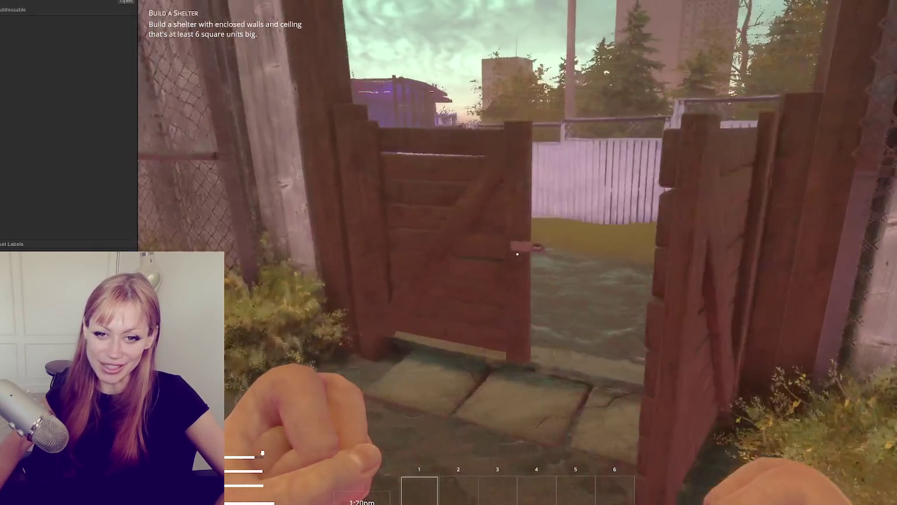
{"action": "key", "text": "w"}
{"action": "key", "text": "w"}
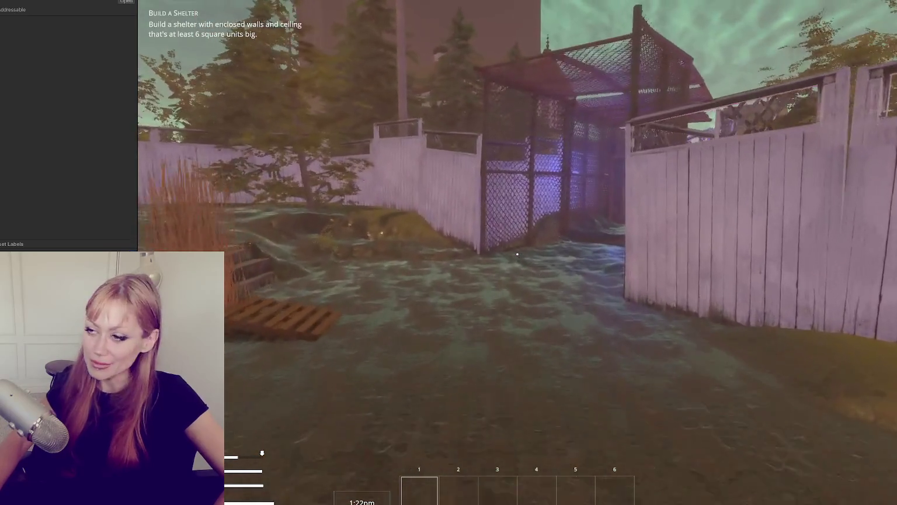
{"action": "key", "text": "w"}
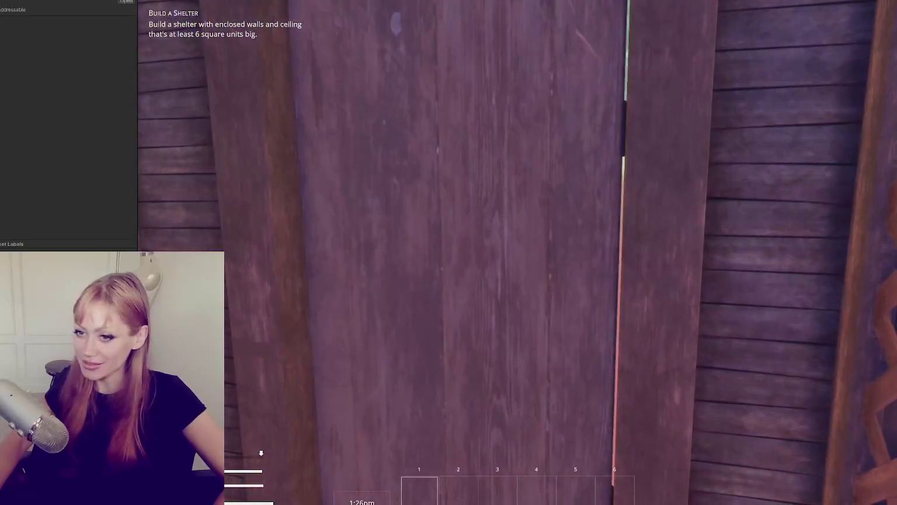
{"action": "key", "text": "e"}
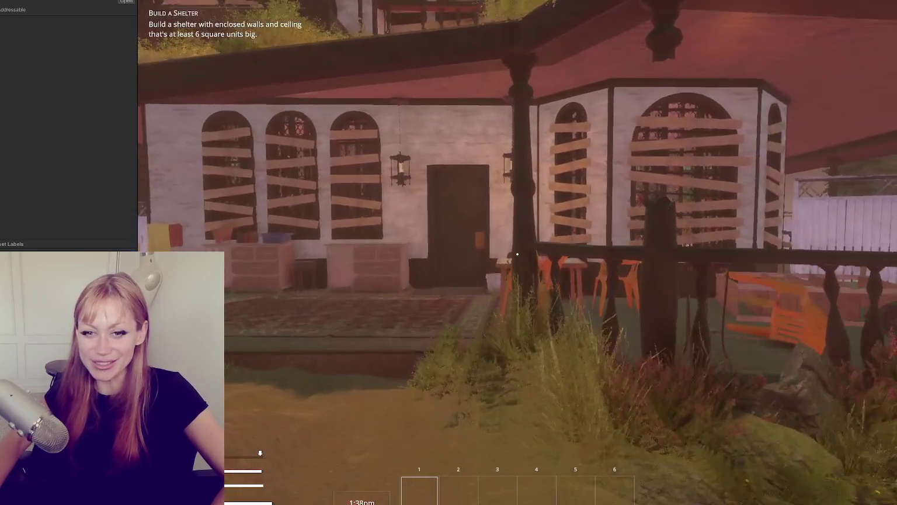
Enter the inn and switch to a flat scene view of the Selling board.
{"action": "key", "text": "Escape"}
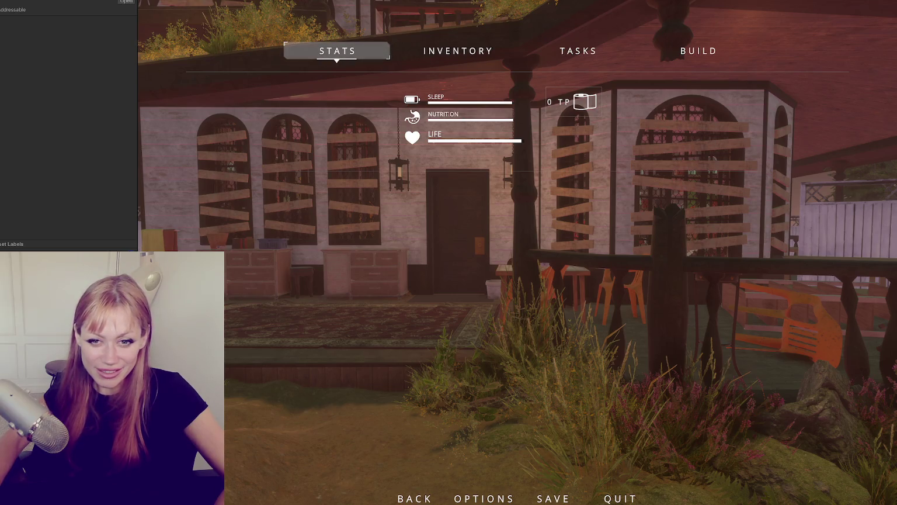
{"action": "key", "text": "Escape"}
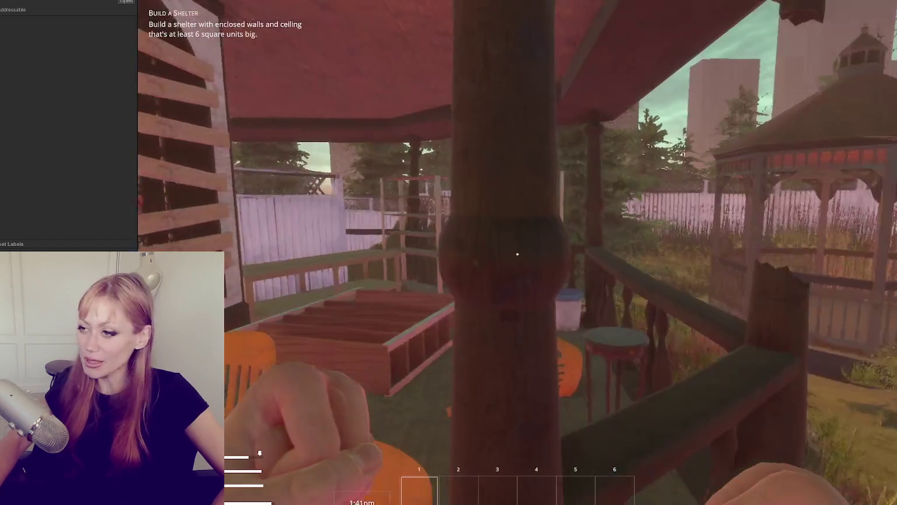
{"action": "key", "text": "e"}
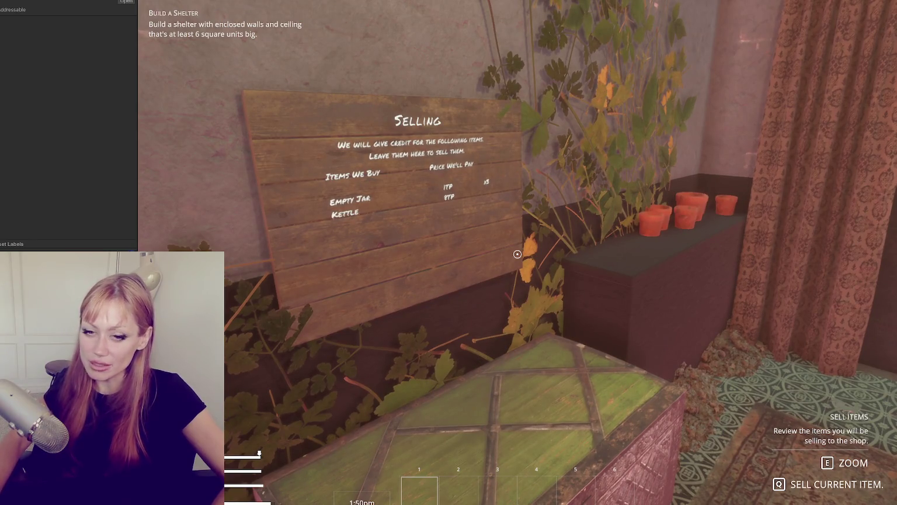
{"action": "key", "text": "e"}
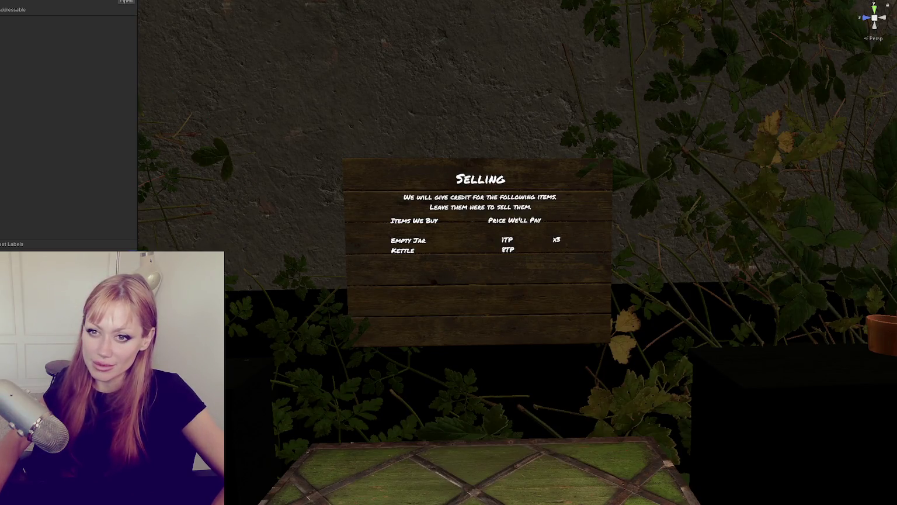
Select the Selling board's Canvas and leave its Sorting Layer on Default.
{"action": "left_click", "coordinate": [480, 251]}
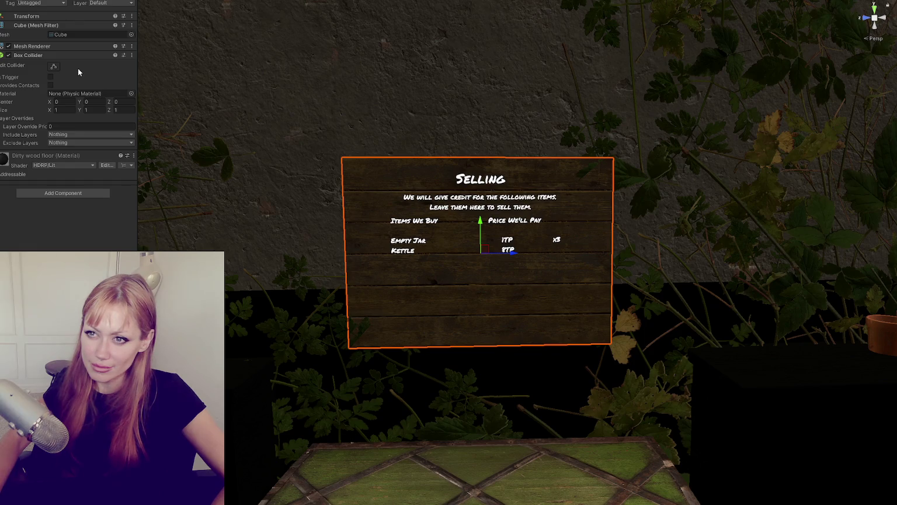
{"action": "left_click", "coordinate": [480, 234]}
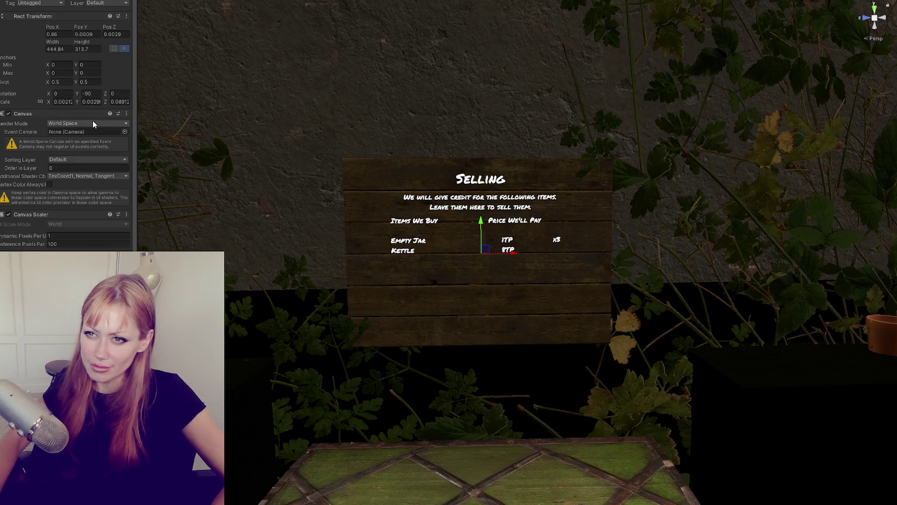
{"action": "left_click", "coordinate": [85, 162]}
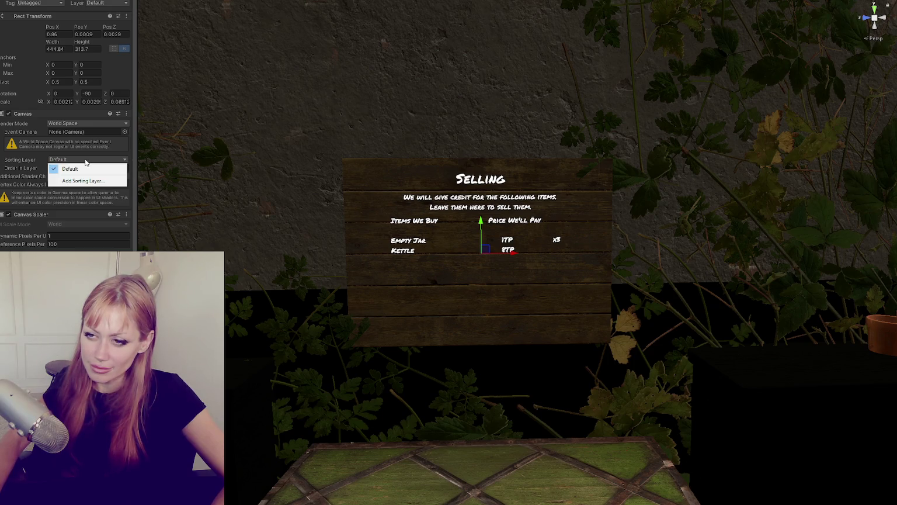
{"action": "left_click", "coordinate": [91, 155]}
{"action": "scroll", "coordinate": [108, 144], "scroll_direction": "down", "scroll_amount": 1}
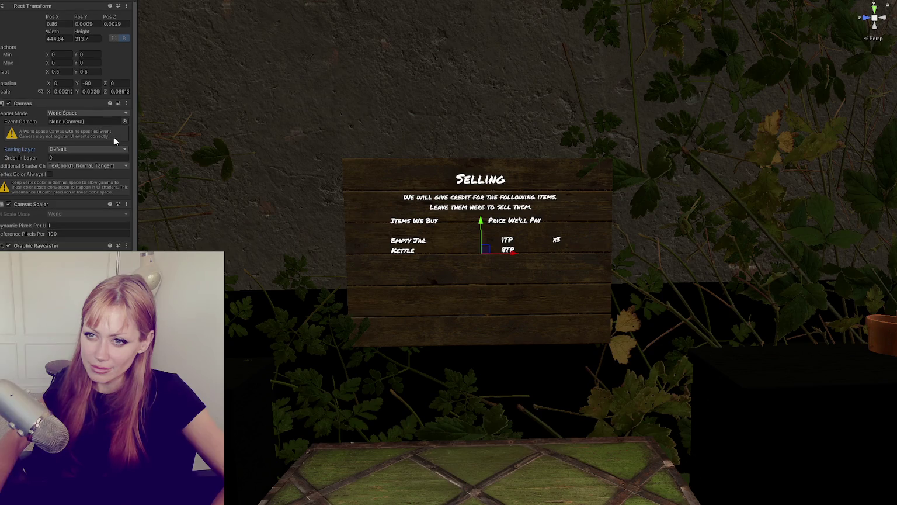
{"action": "scroll", "coordinate": [113, 136], "scroll_direction": "up", "scroll_amount": 1}
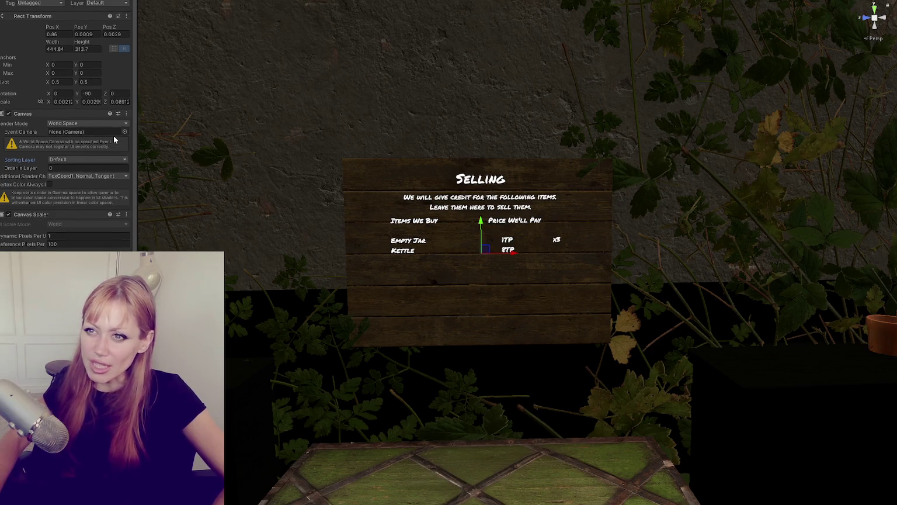
{"action": "left_click_drag", "start_coordinate": [500, 260], "coordinate": [458, 259]}
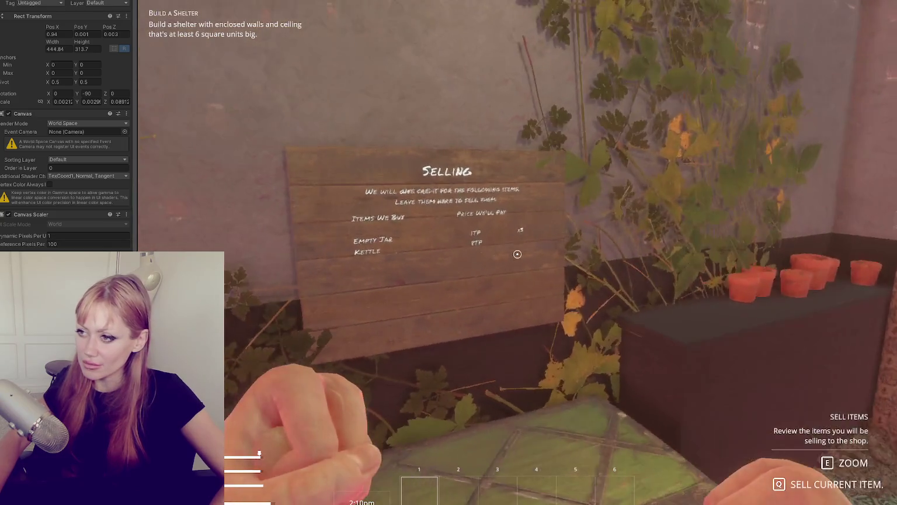
Walk up to the Selling sign and open its selling screen with Sell for 5TP buttons.
{"action": "key", "text": "w"}
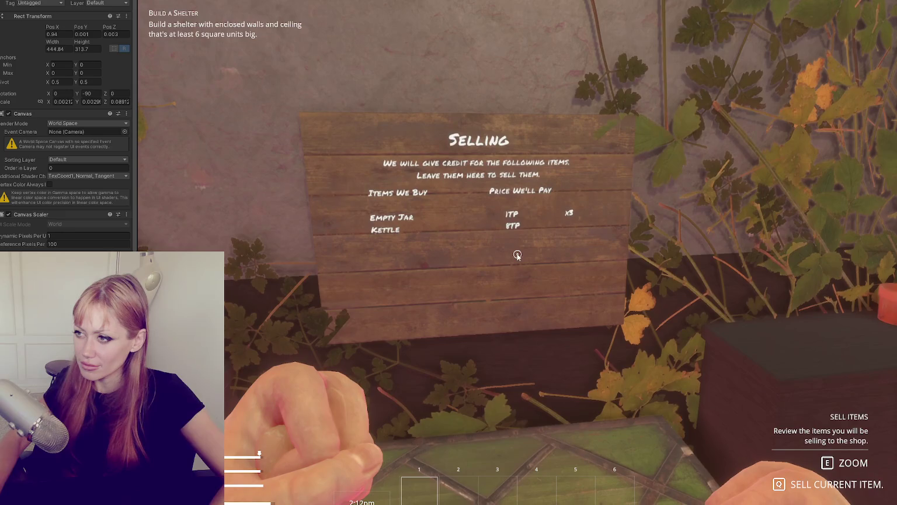
{"action": "key", "text": "e"}
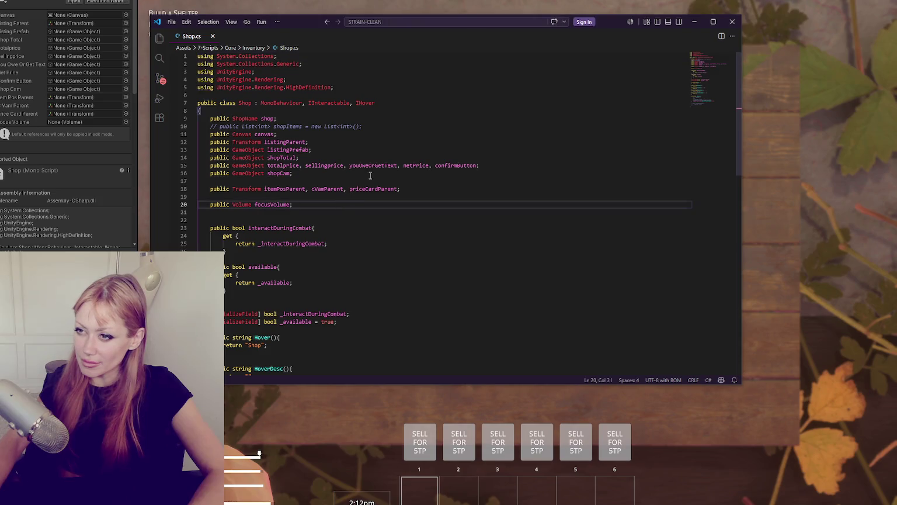
Glance at the running game, then return to ShopControls.cs in the editor.
{"action": "scroll", "coordinate": [415, 224], "scroll_direction": "down", "scroll_amount": 10}
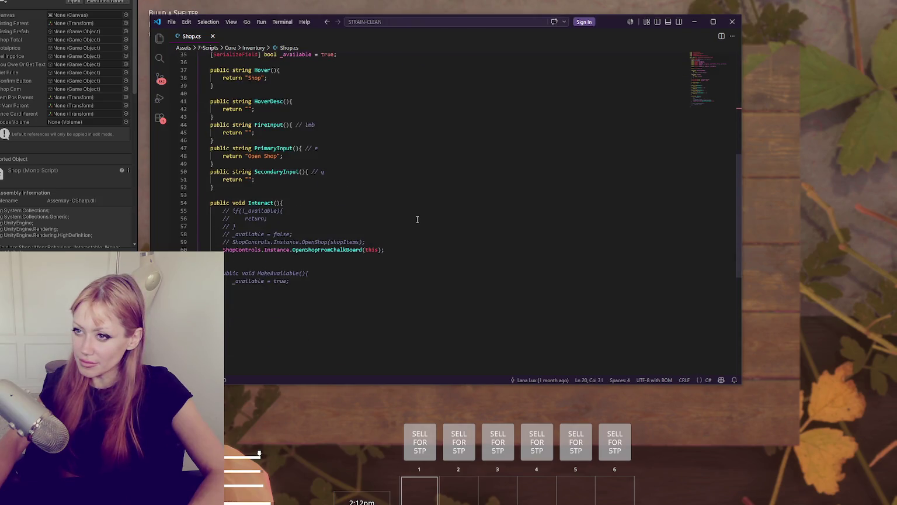
{"action": "scroll", "coordinate": [417, 219], "scroll_direction": "up", "scroll_amount": 5}
{"action": "key", "text": "alt+Tab"}
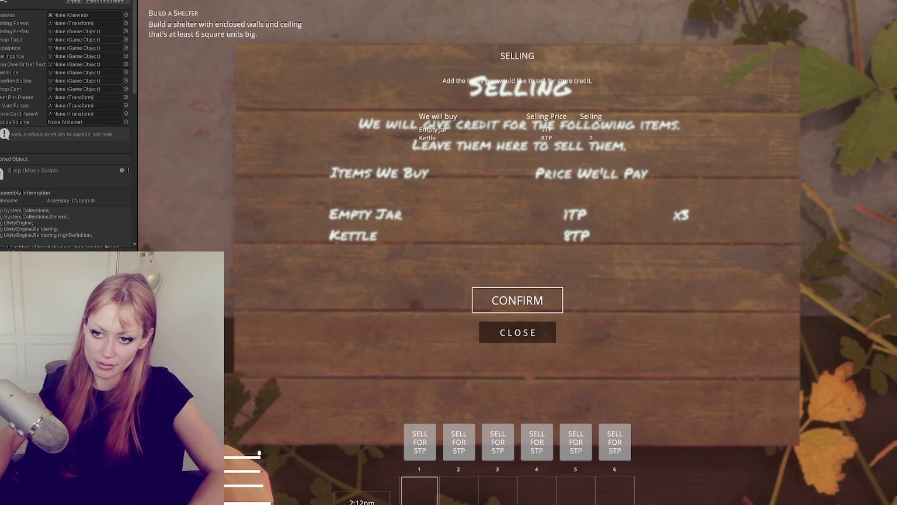
{"action": "key", "text": "alt+Tab"}
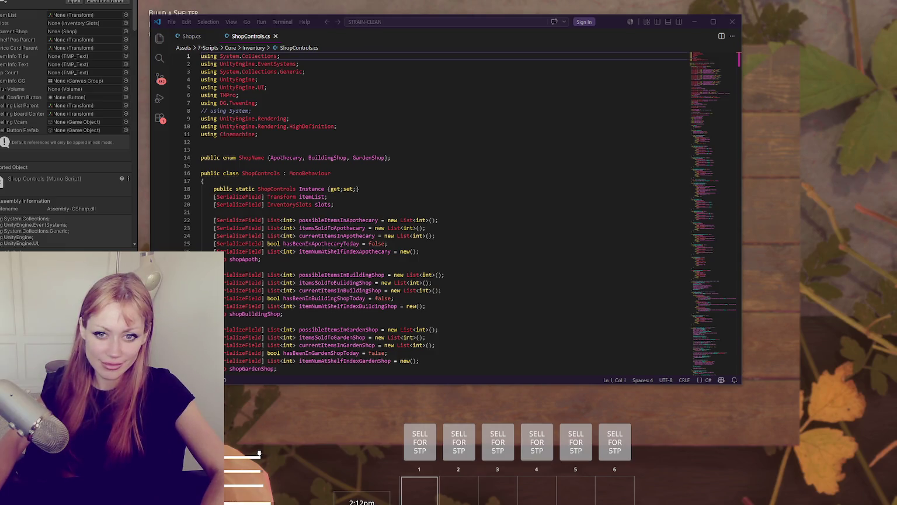
Browse ShopControls.cs from its fields to the confirm button code, typing 'l' on line 199.
{"action": "left_click", "coordinate": [376, 220]}
{"action": "scroll", "coordinate": [376, 229], "scroll_direction": "down", "scroll_amount": 15}
{"action": "scroll", "coordinate": [377, 229], "scroll_direction": "down", "scroll_amount": 20}
{"action": "scroll", "coordinate": [376, 239], "scroll_direction": "down", "scroll_amount": 10}
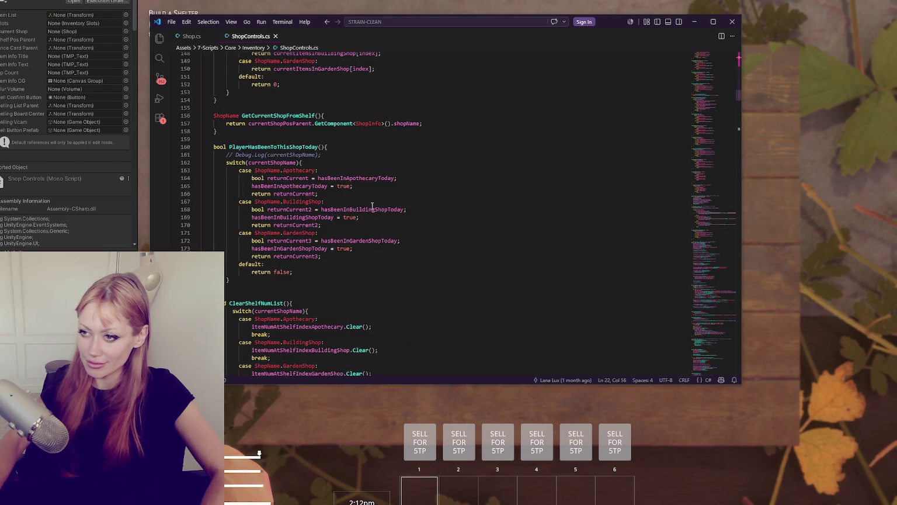
{"action": "scroll", "coordinate": [372, 206], "scroll_direction": "down", "scroll_amount": 3}
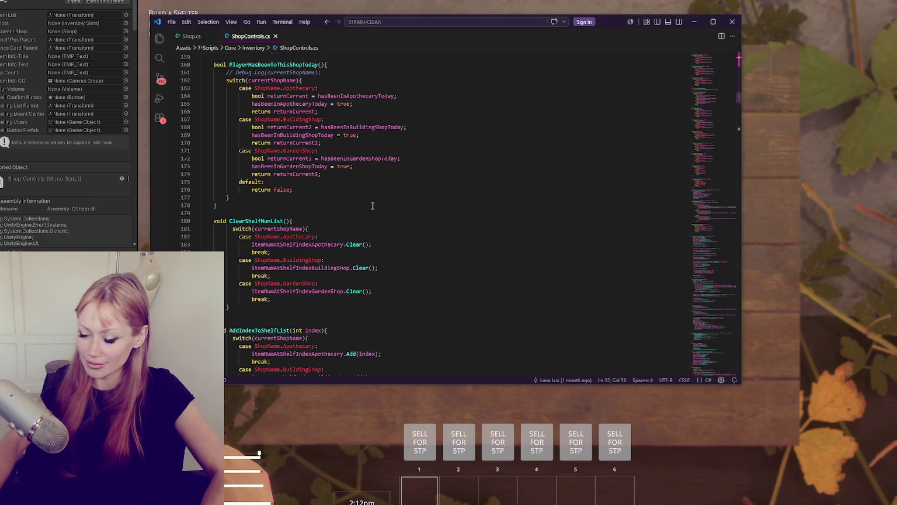
{"action": "scroll", "coordinate": [373, 206], "scroll_direction": "down", "scroll_amount": 6}
{"action": "left_click", "coordinate": [373, 204]}
{"action": "type", "text": "ll"}
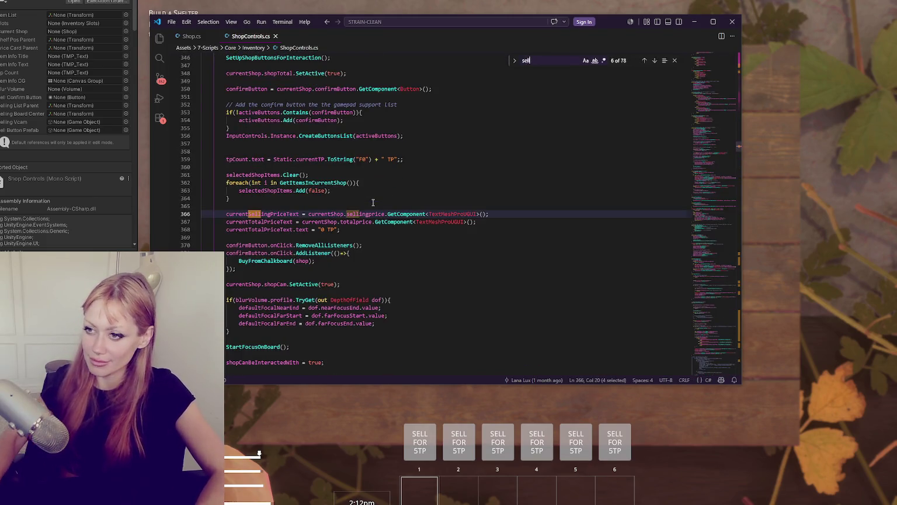
{"action": "scroll", "coordinate": [377, 196], "scroll_direction": "up", "scroll_amount": 3}
{"action": "left_click", "coordinate": [378, 192]}
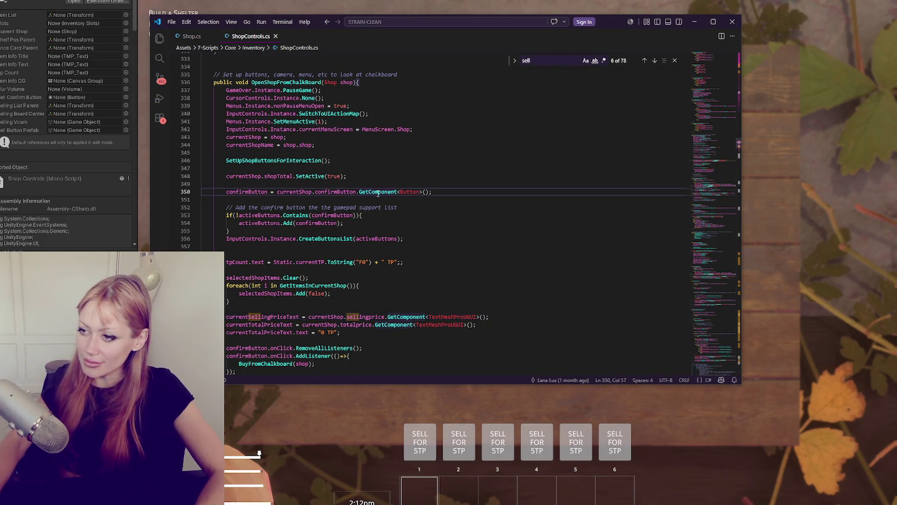
{"action": "scroll", "coordinate": [377, 193], "scroll_direction": "down", "scroll_amount": 2}
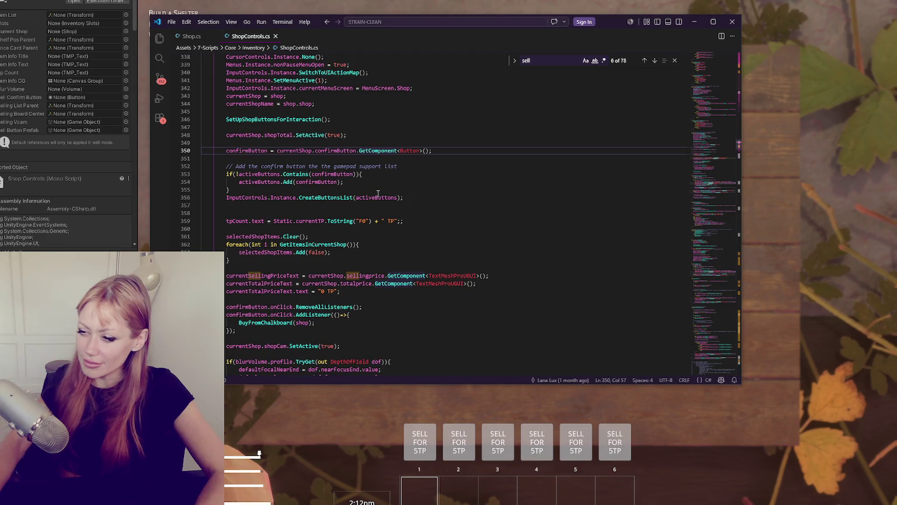
{"action": "scroll", "coordinate": [378, 193], "scroll_direction": "up", "scroll_amount": 2}
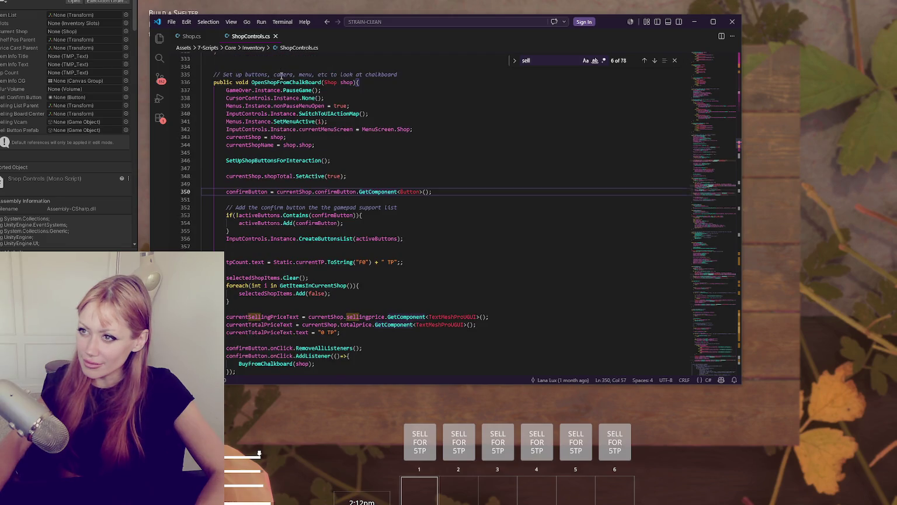
Highlight 'chalkboard' on line 335 and scroll through the surrounding code.
{"action": "double_click", "coordinate": [392, 75]}
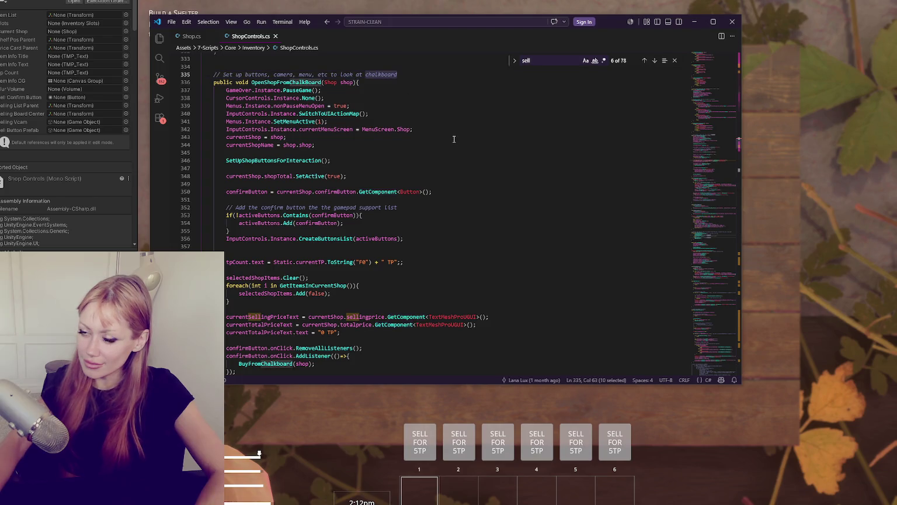
{"action": "scroll", "coordinate": [453, 138], "scroll_direction": "down", "scroll_amount": 3}
{"action": "scroll", "coordinate": [452, 138], "scroll_direction": "down", "scroll_amount": 6}
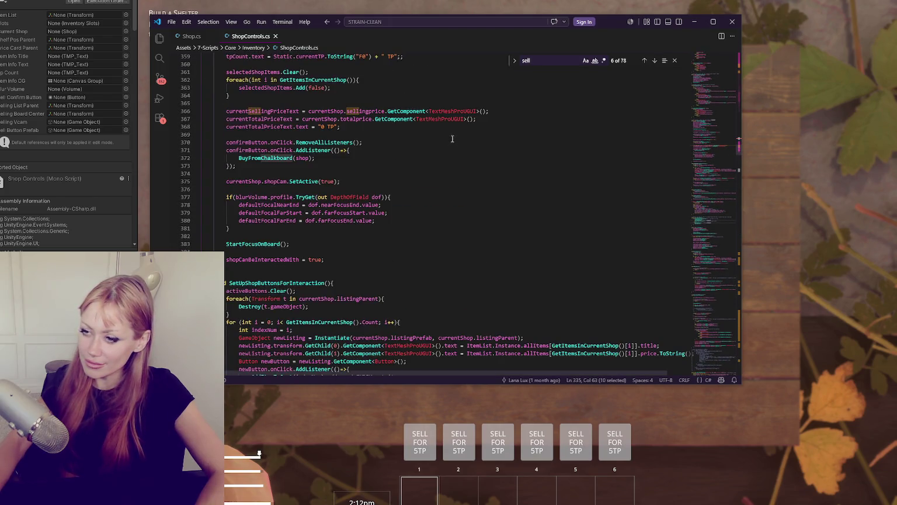
{"action": "mouse_move", "coordinate": [693, 144]}
{"action": "left_mouse_down"}
{"action": "mouse_move", "coordinate": [707, 219]}
{"action": "mouse_move", "coordinate": [692, 343]}
{"action": "mouse_move", "coordinate": [695, 327]}
{"action": "left_mouse_up"}
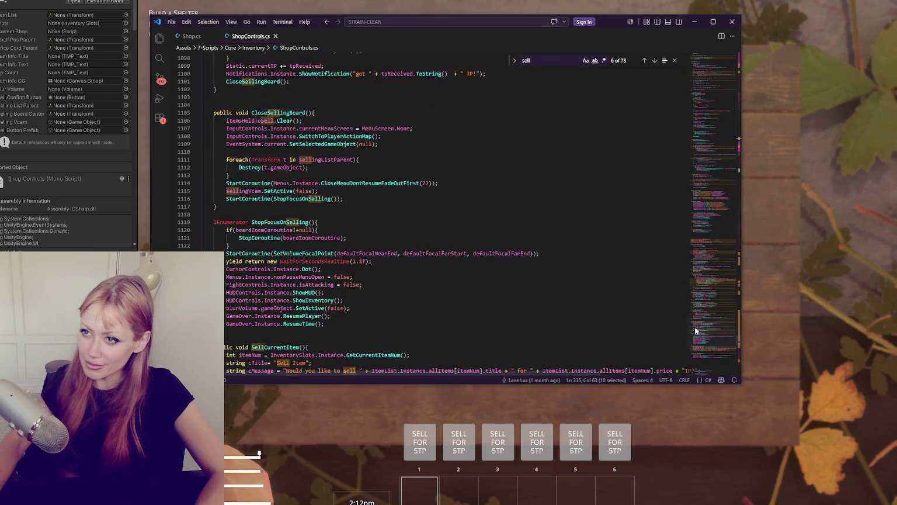
{"action": "scroll", "coordinate": [372, 244], "scroll_direction": "up", "scroll_amount": 7}
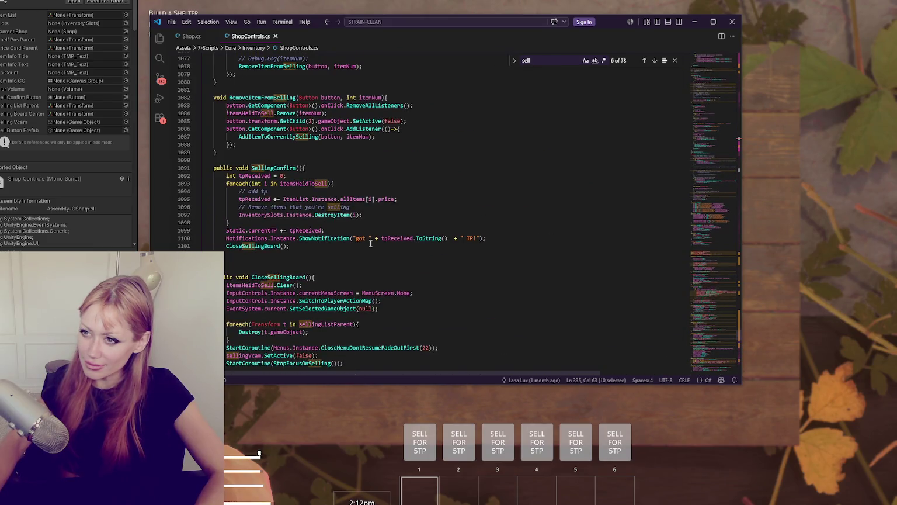
{"action": "scroll", "coordinate": [371, 243], "scroll_direction": "up", "scroll_amount": 4}
{"action": "scroll", "coordinate": [370, 243], "scroll_direction": "up", "scroll_amount": 12}
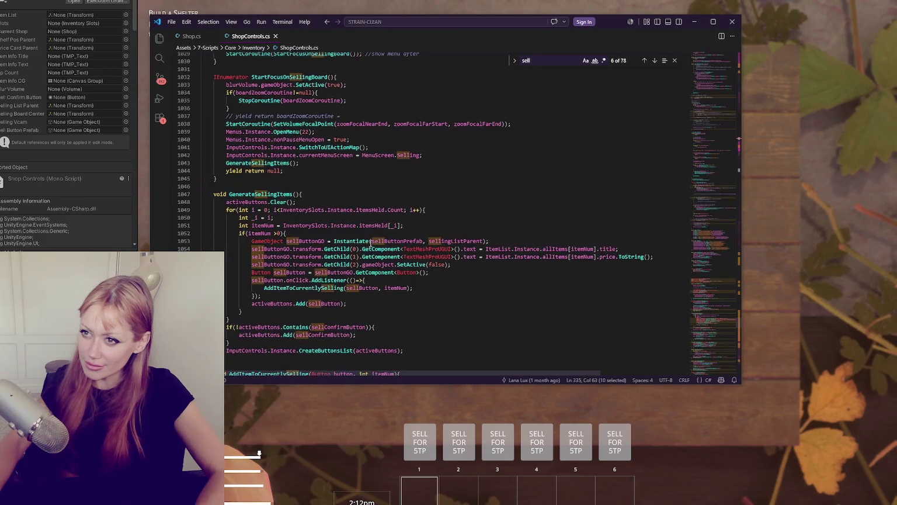
{"action": "scroll", "coordinate": [371, 243], "scroll_direction": "up", "scroll_amount": 5}
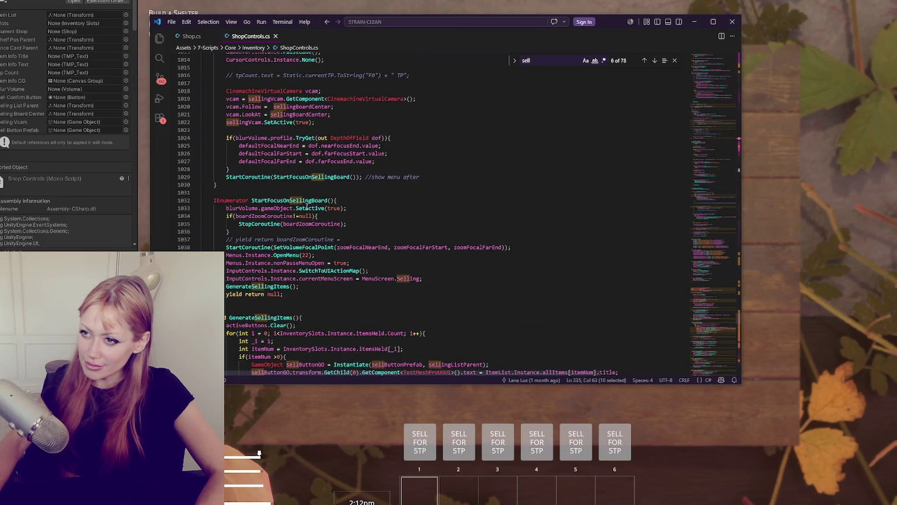
Highlight StartFocusOnSellingBoard and OpenSellItems, then search the file for zoomFocalNearEnd.
{"action": "double_click", "coordinate": [309, 200]}
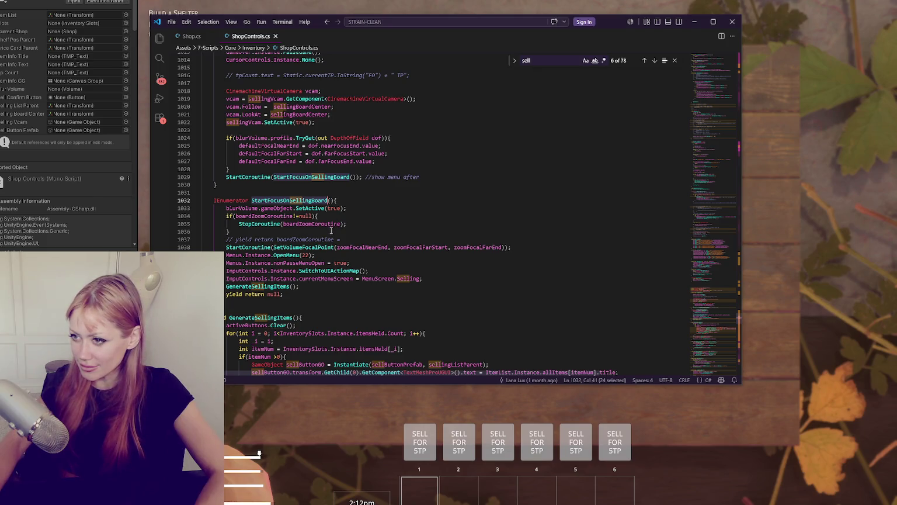
{"action": "double_click", "coordinate": [363, 248]}
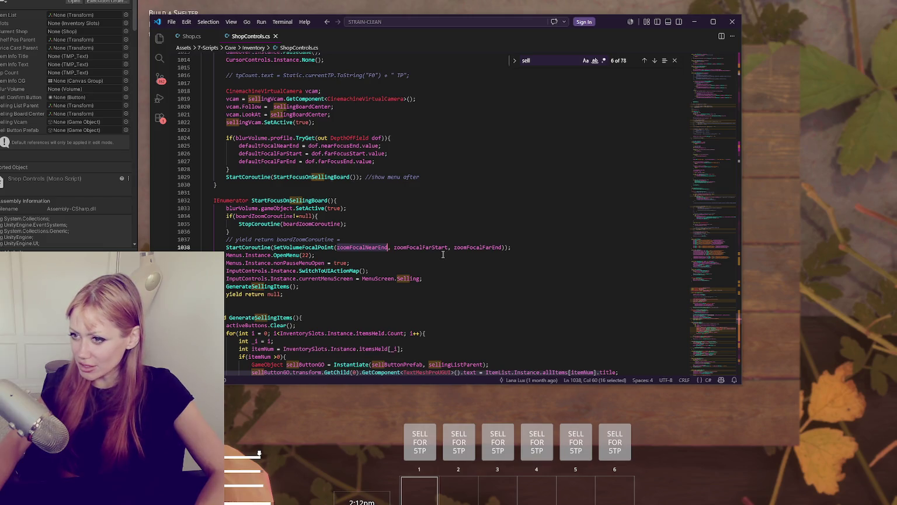
{"action": "scroll", "coordinate": [439, 251], "scroll_direction": "up", "scroll_amount": 4}
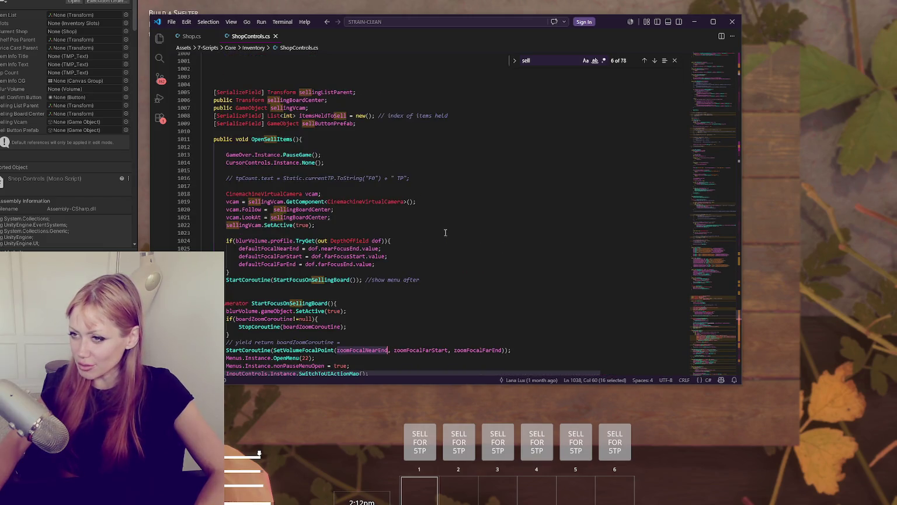
{"action": "double_click", "coordinate": [278, 139]}
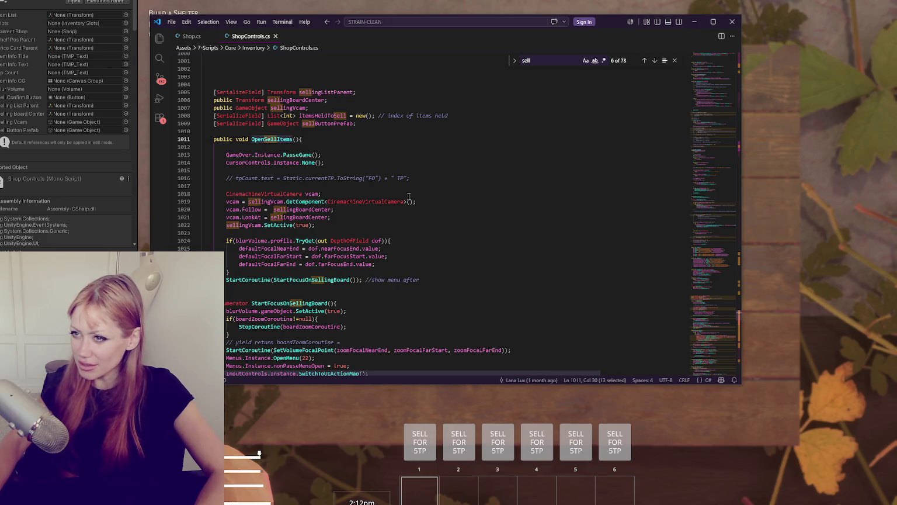
{"action": "double_click", "coordinate": [291, 279]}
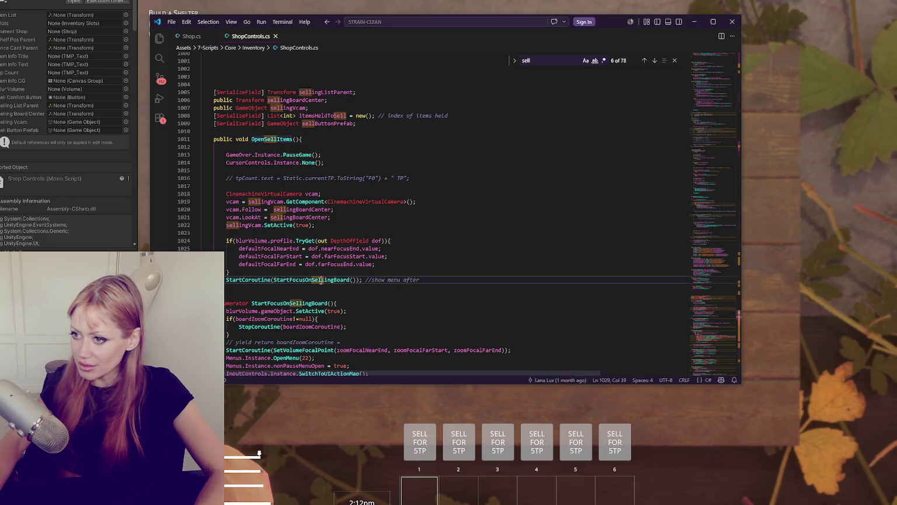
{"action": "scroll", "coordinate": [344, 286], "scroll_direction": "down", "scroll_amount": 3}
{"action": "double_click", "coordinate": [343, 287]}
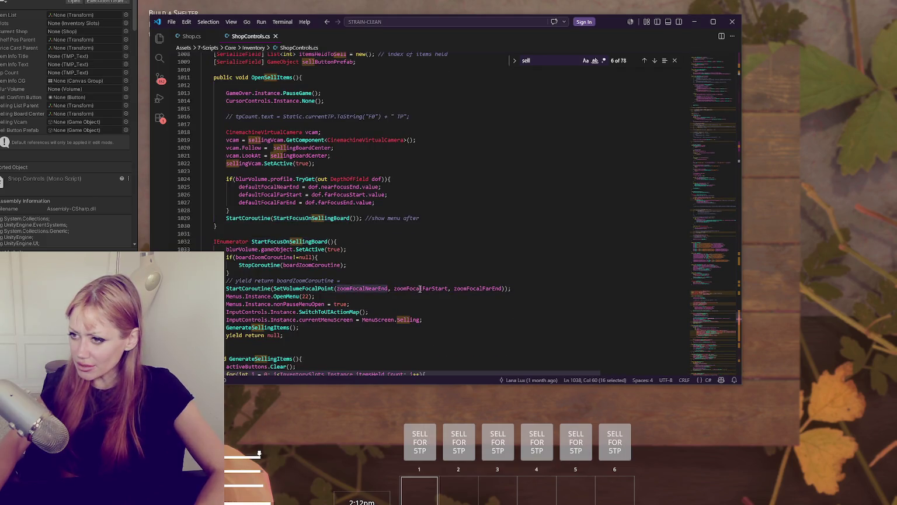
{"action": "key", "text": "ctrl+f"}
Step through zoomFocalNearEnd matches to its 0.2f declaration on line 84, then minimise the editor.
{"action": "left_click", "coordinate": [645, 61]}
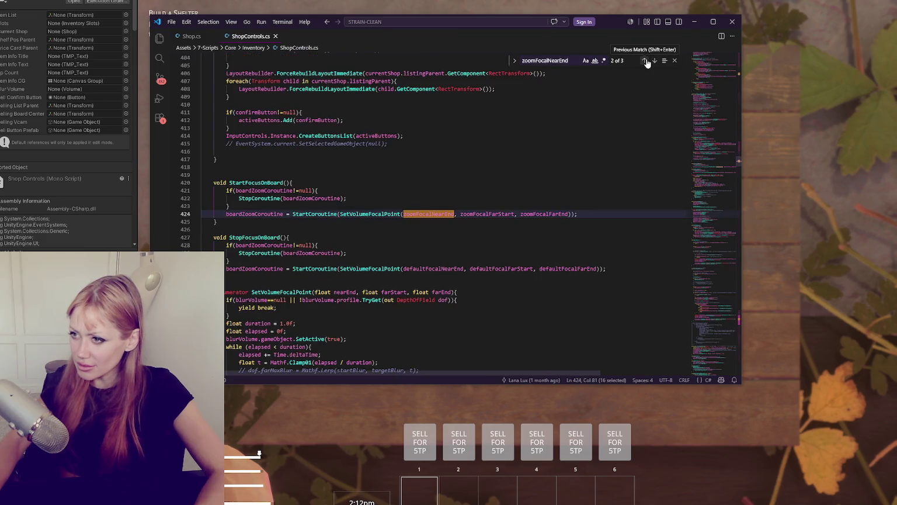
{"action": "left_click", "coordinate": [646, 60]}
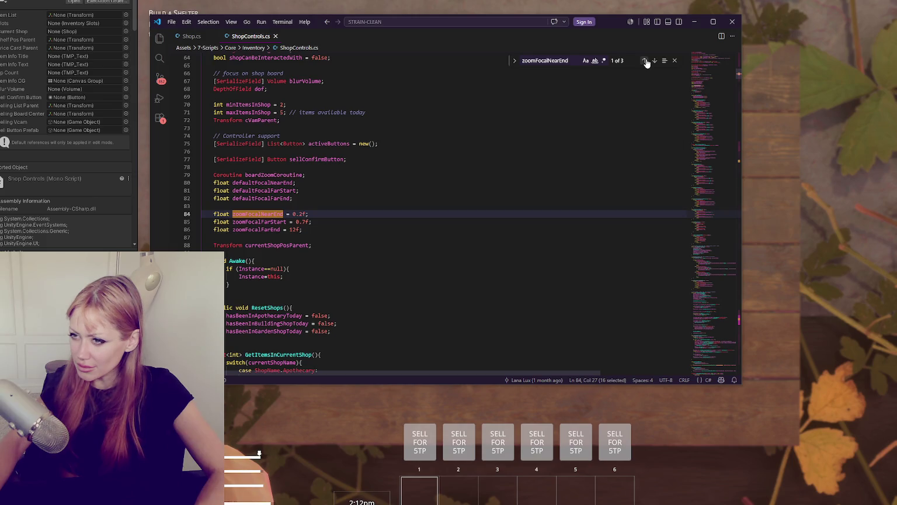
{"action": "left_click", "coordinate": [655, 60]}
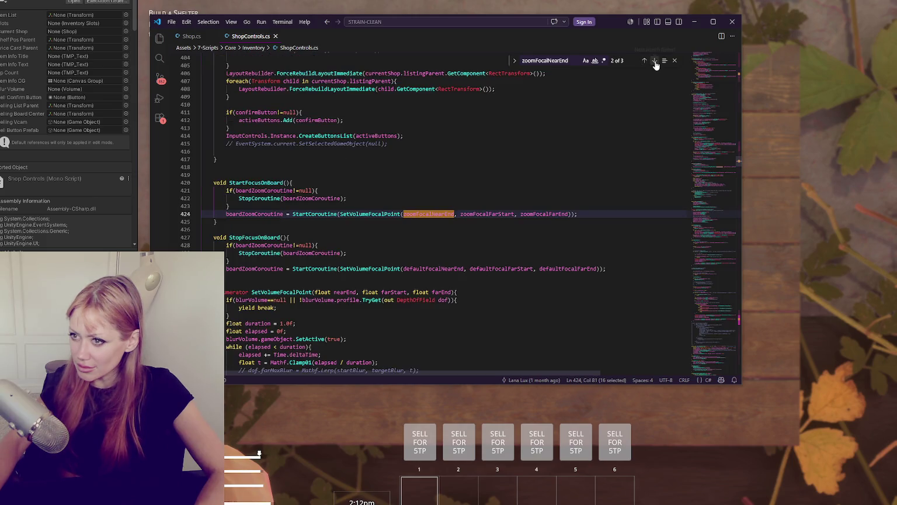
{"action": "left_click", "coordinate": [645, 61]}
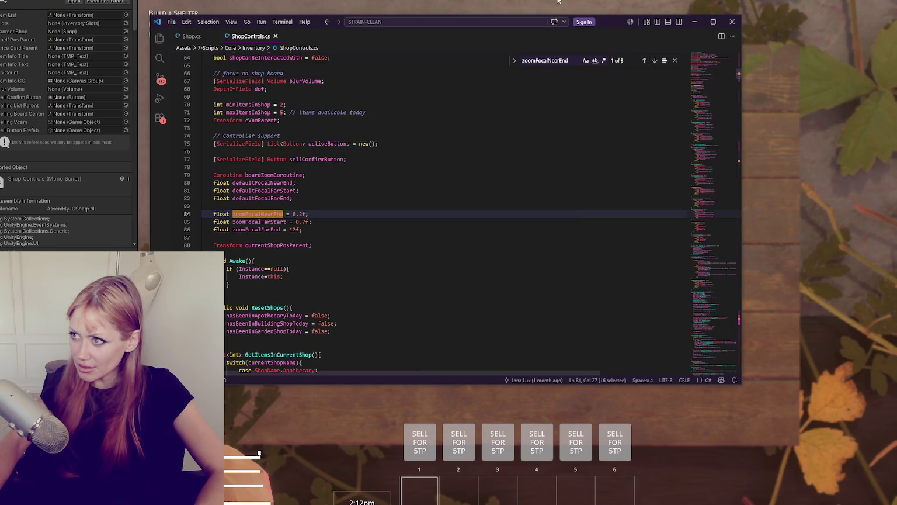
{"action": "left_click", "coordinate": [694, 21]}
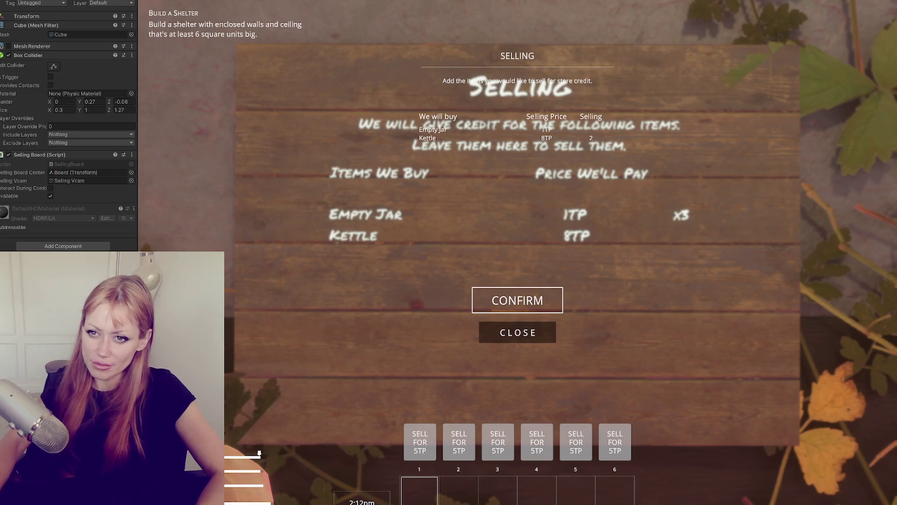
{"action": "left_click", "coordinate": [32, 15]}
{"action": "left_click", "coordinate": [84, 26]}
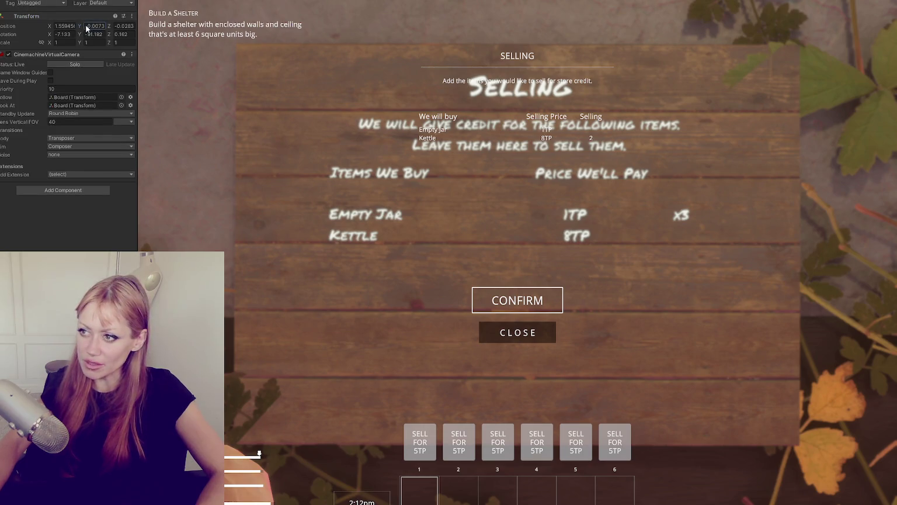
{"action": "left_click", "coordinate": [58, 27]}
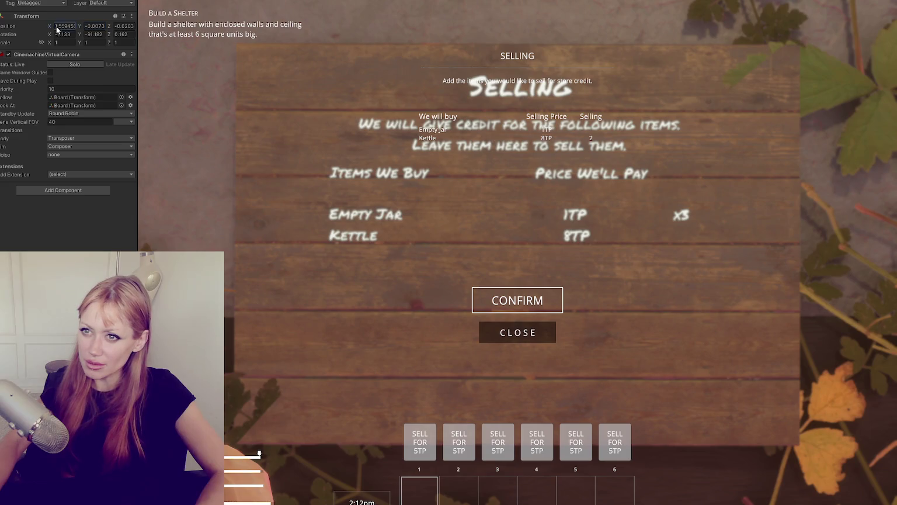
{"action": "left_click", "coordinate": [196, 2]}
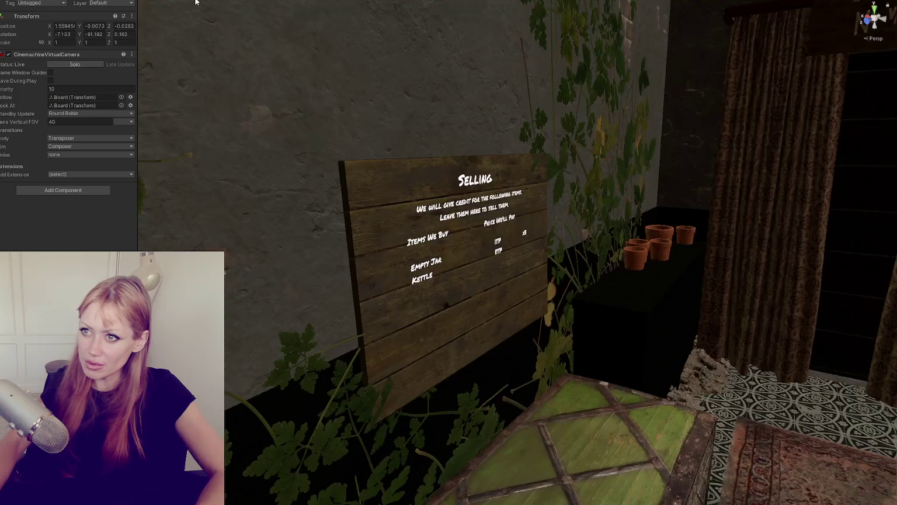
{"action": "key", "text": "f"}
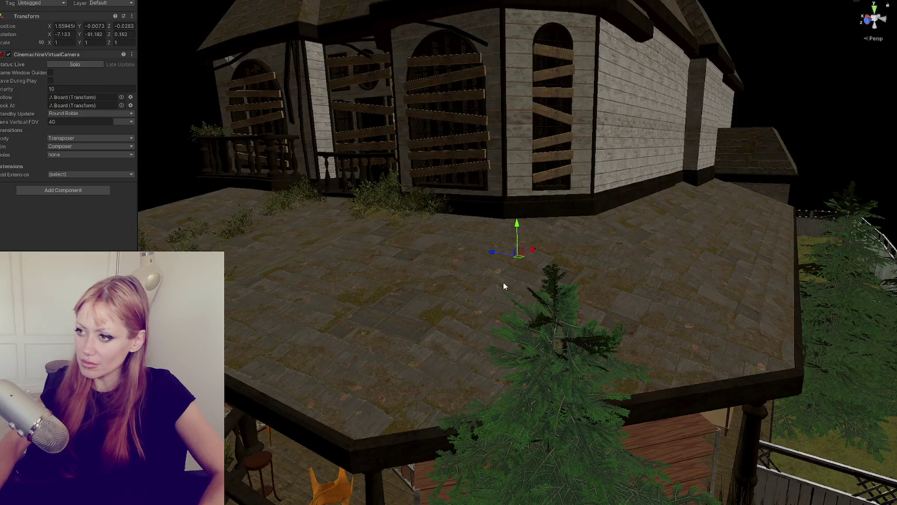
{"action": "scroll", "coordinate": [514, 263], "scroll_direction": "up", "scroll_amount": 5}
{"action": "scroll", "coordinate": [543, 251], "scroll_direction": "up", "scroll_amount": 5}
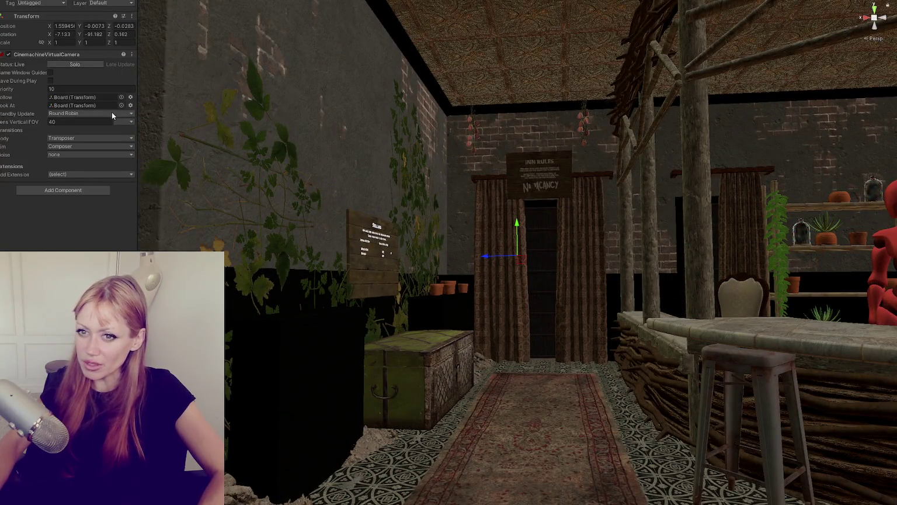
{"action": "key", "text": "ctrl+2"}
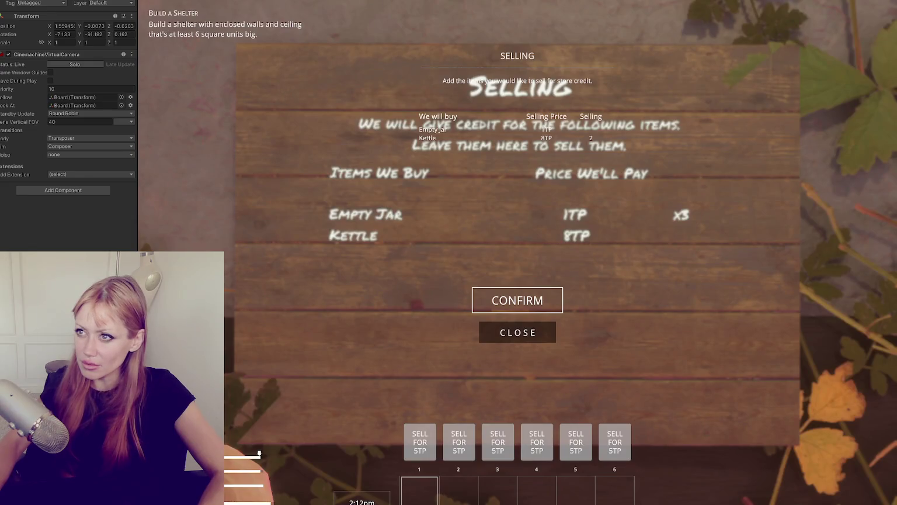
{"action": "key", "text": "ctrl+1"}
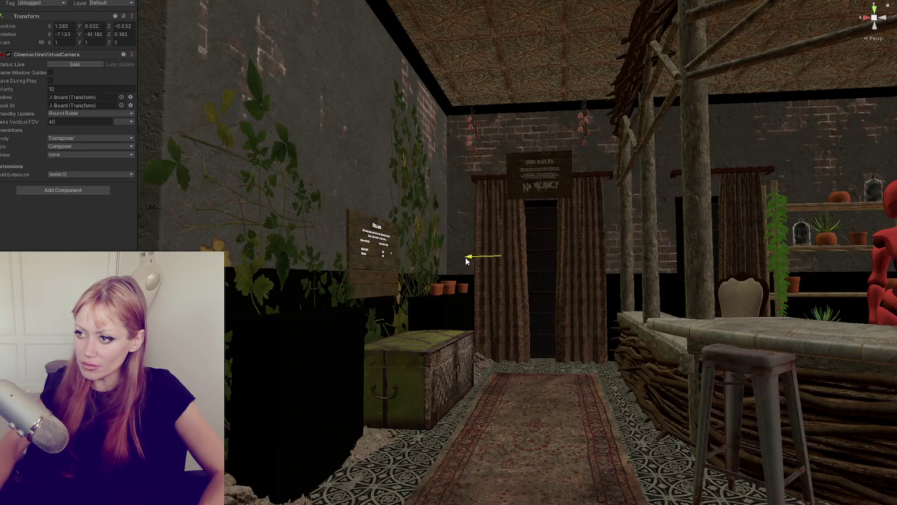
{"action": "left_click_drag", "start_coordinate": [485, 256], "coordinate": [314, 45]}
{"action": "left_click", "coordinate": [199, 0]}
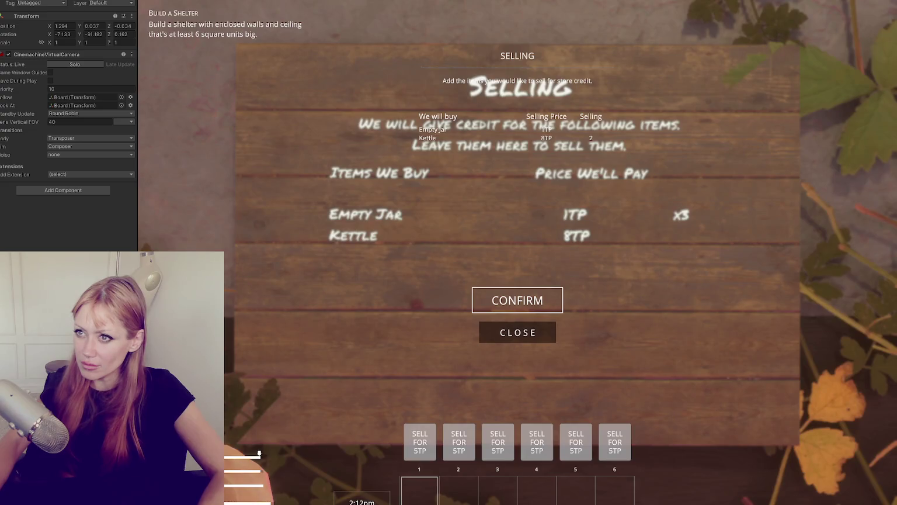
{"action": "left_click", "coordinate": [53, 27]}
{"action": "key", "text": "ctrl+z"}
{"action": "key", "text": "ctrl+1"}
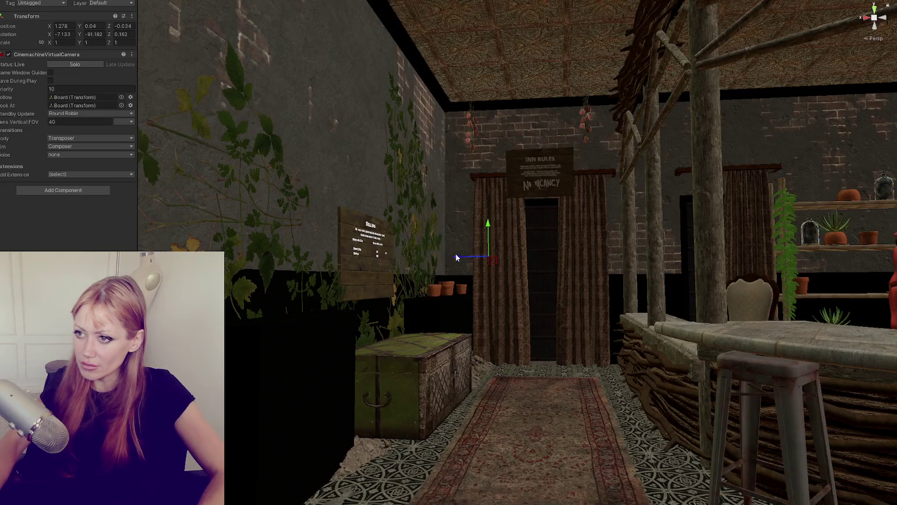
{"action": "key", "text": "ctrl+2"}
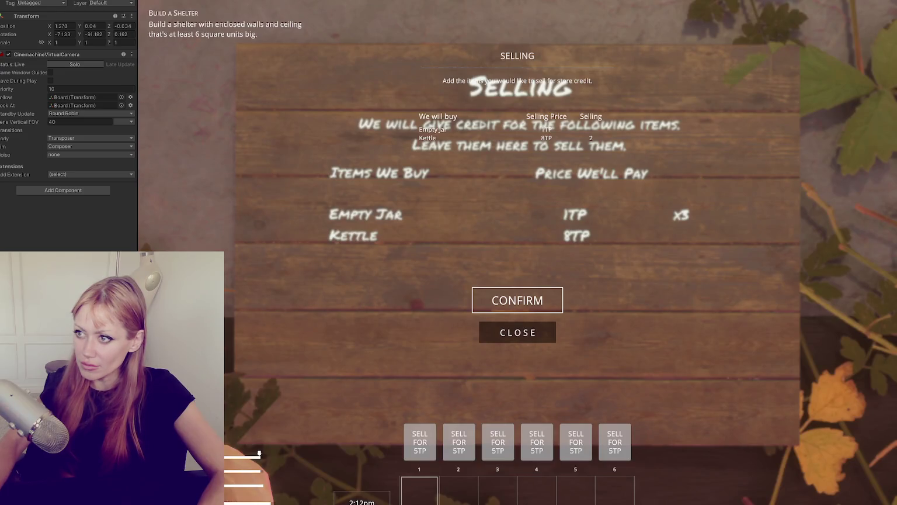
{"action": "left_click", "coordinate": [516, 336]}
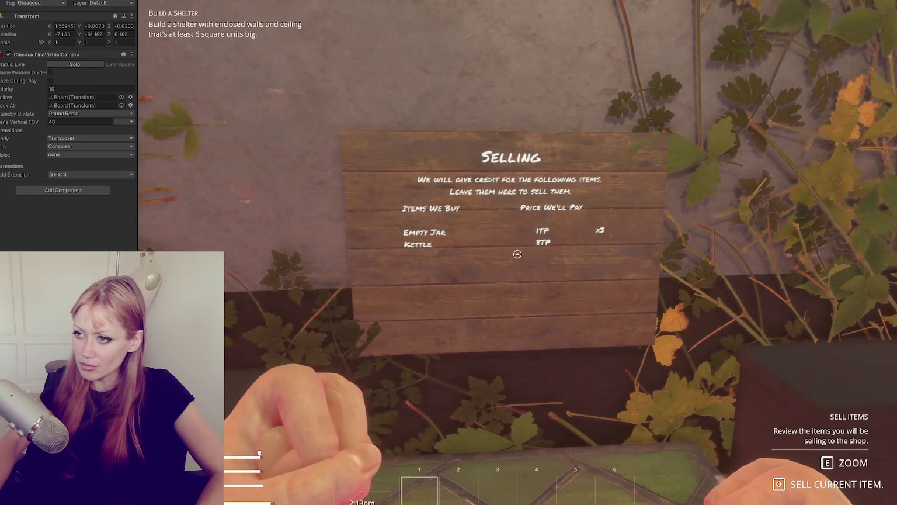
{"action": "key", "text": "e"}
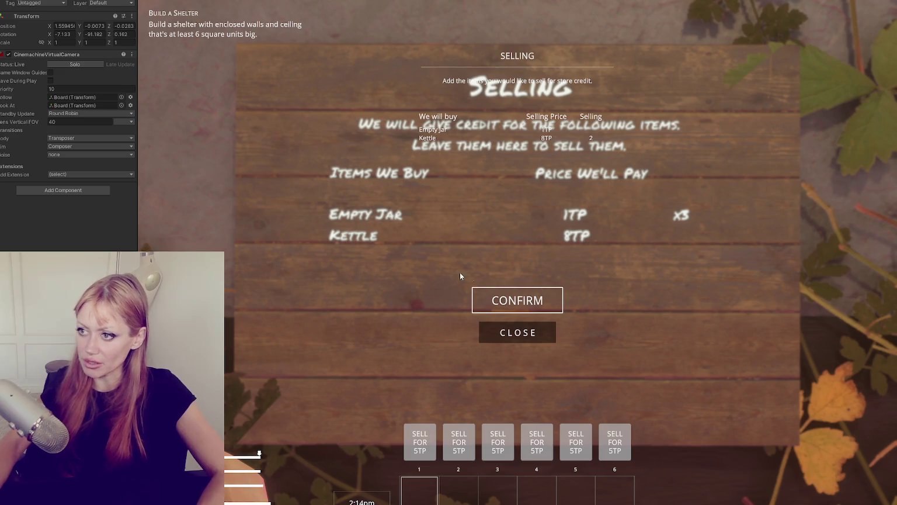
{"action": "key", "text": "alt+Tab"}
Review the OpenSellItems method and its selling camera setup in ShopControls.cs.
{"action": "scroll", "coordinate": [337, 220], "scroll_direction": "down", "scroll_amount": 10}
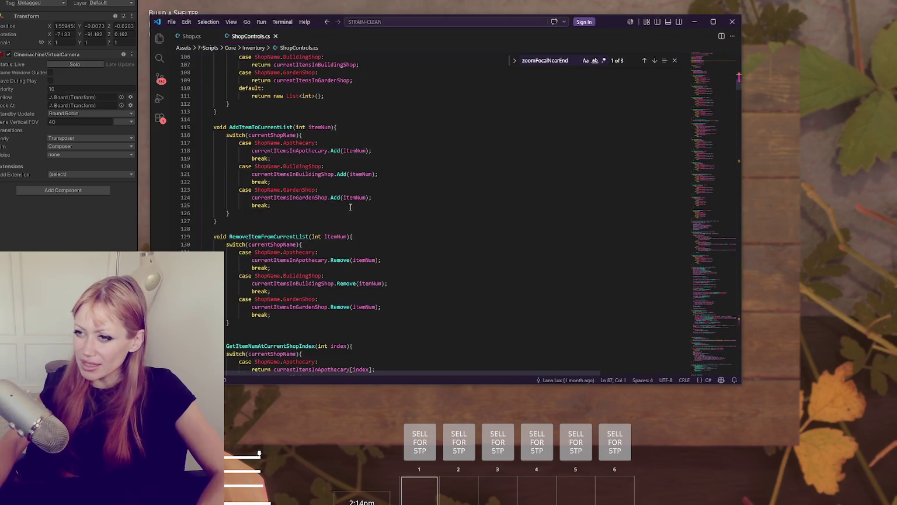
{"action": "left_click_drag", "start_coordinate": [725, 132], "coordinate": [723, 281]}
{"action": "scroll", "coordinate": [723, 282], "scroll_direction": "down", "scroll_amount": 10}
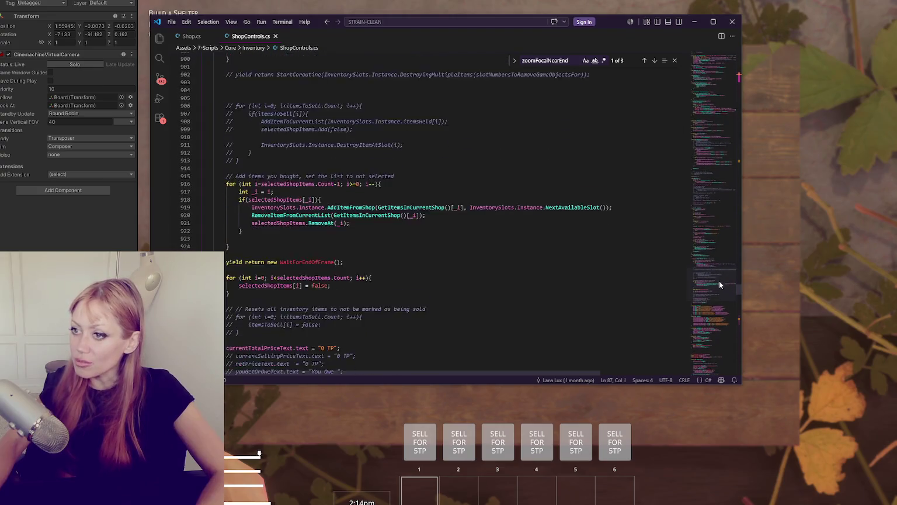
{"action": "scroll", "coordinate": [617, 269], "scroll_direction": "down", "scroll_amount": 15}
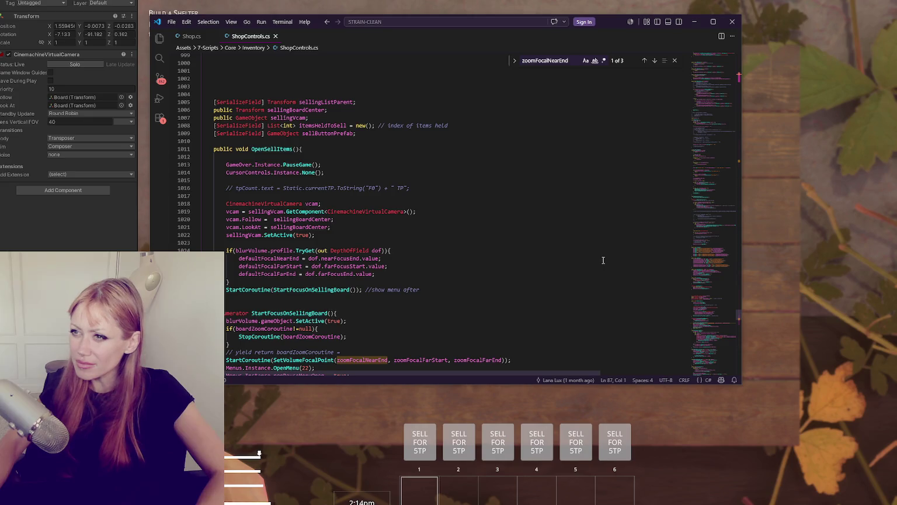
{"action": "double_click", "coordinate": [280, 149]}
{"action": "scroll", "coordinate": [419, 161], "scroll_direction": "down", "scroll_amount": 2}
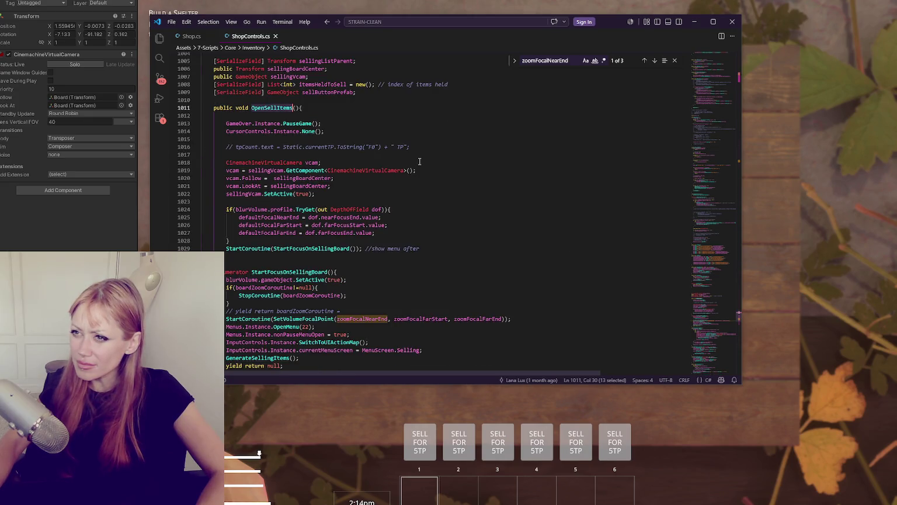
{"action": "left_click", "coordinate": [311, 170]}
Inspect GenerateSellingItems' sell button setup, then bring the game's Selling board to the front.
{"action": "scroll", "coordinate": [323, 152], "scroll_direction": "down", "scroll_amount": 3}
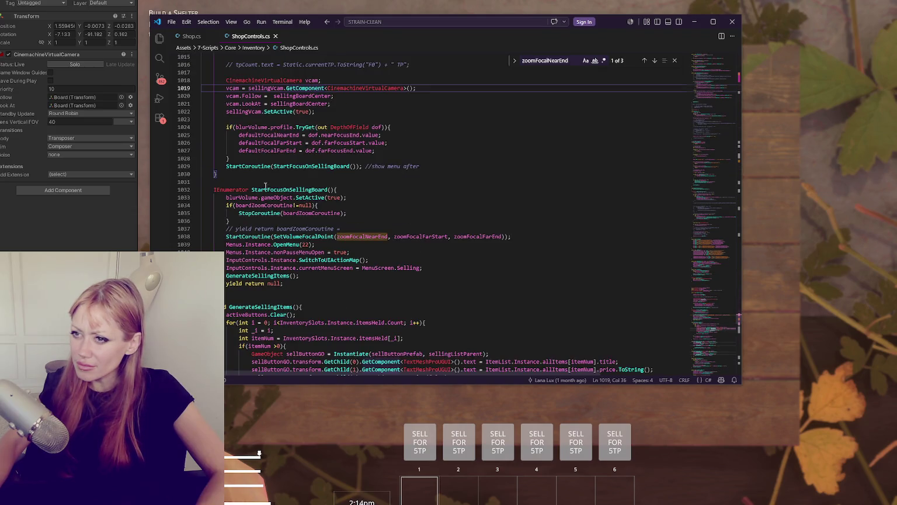
{"action": "scroll", "coordinate": [324, 246], "scroll_direction": "down", "scroll_amount": 4}
{"action": "double_click", "coordinate": [270, 206]}
{"action": "scroll", "coordinate": [379, 204], "scroll_direction": "down", "scroll_amount": 3}
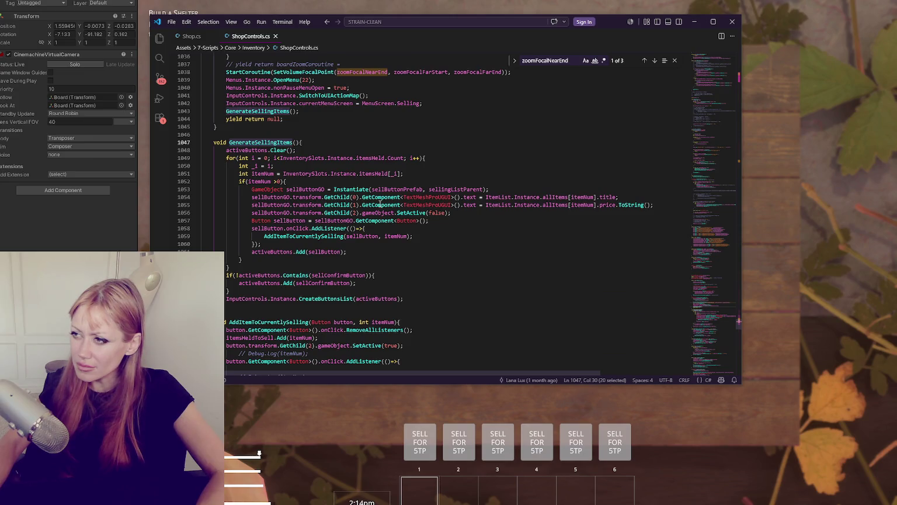
{"action": "left_click", "coordinate": [271, 212]}
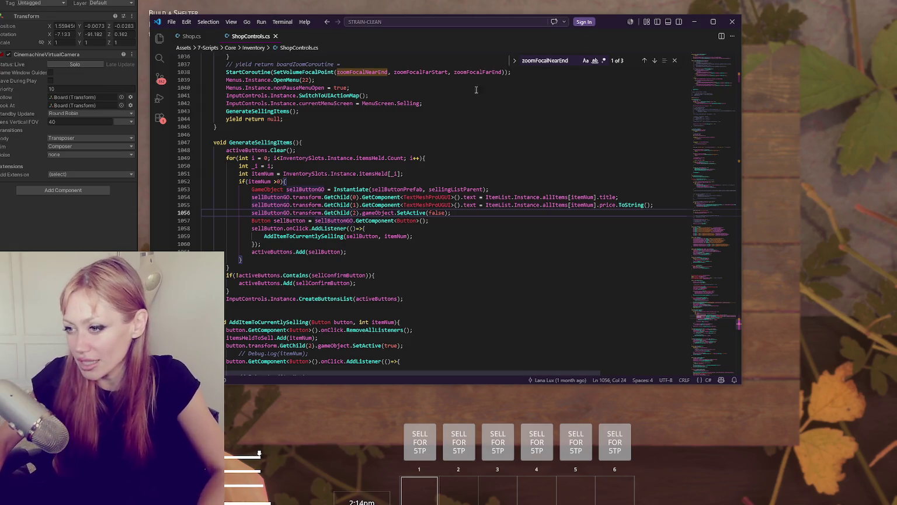
{"action": "scroll", "coordinate": [412, 165], "scroll_direction": "up", "scroll_amount": 2}
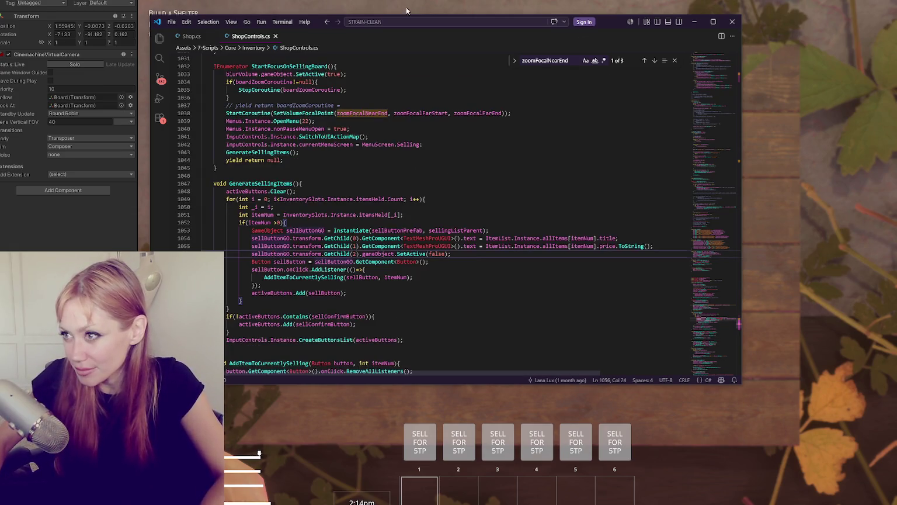
{"action": "left_click", "coordinate": [406, 7]}
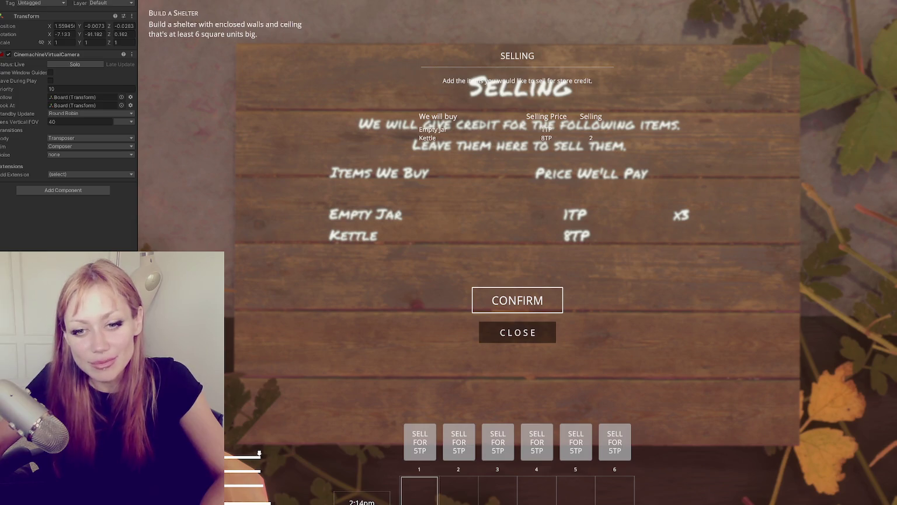
Back in VS Code, search ShopControls.cs for sellingListParent.
{"action": "key", "text": "alt+Tab"}
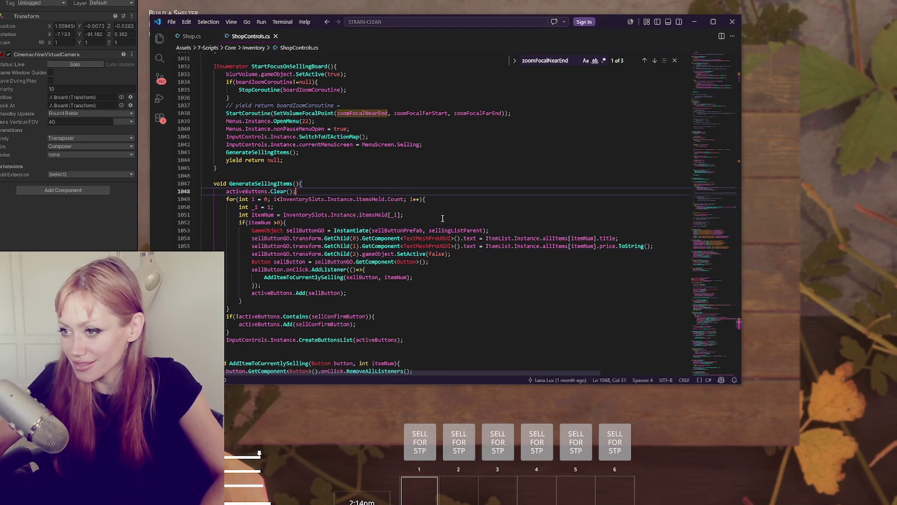
{"action": "left_click", "coordinate": [413, 277]}
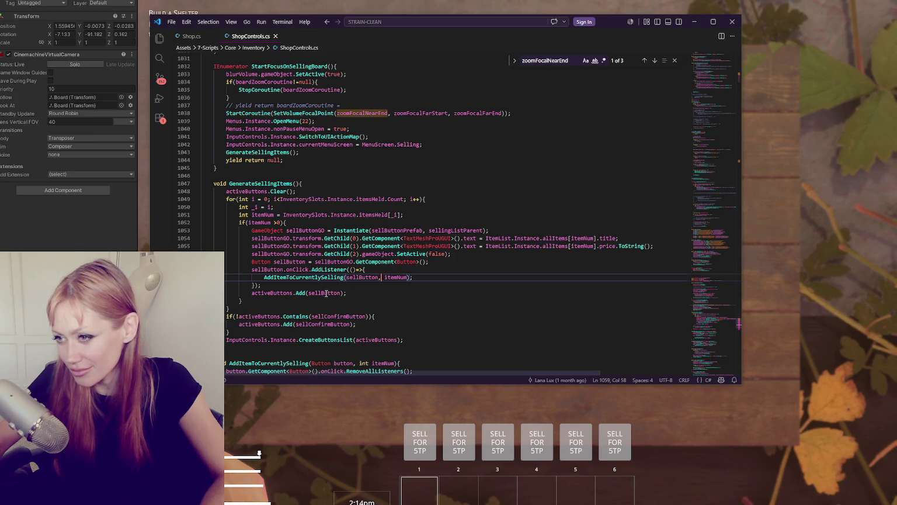
{"action": "double_click", "coordinate": [397, 230]}
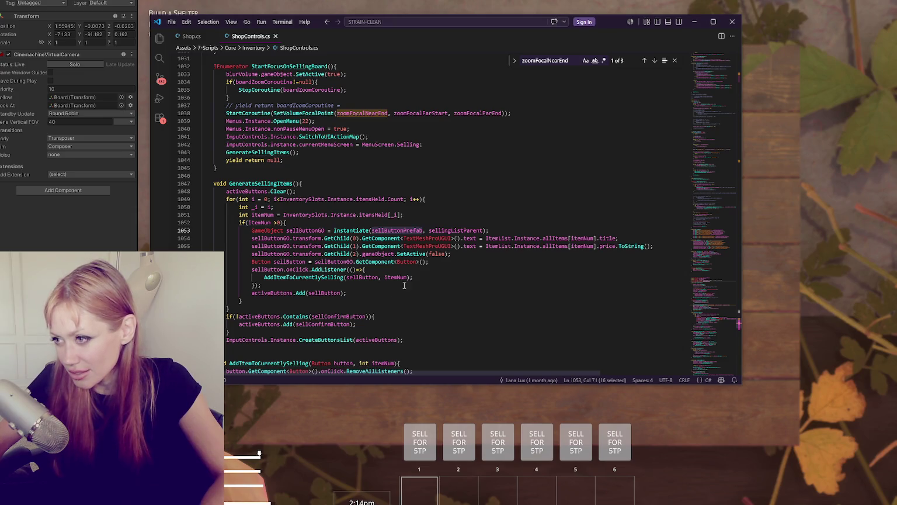
{"action": "double_click", "coordinate": [456, 230]}
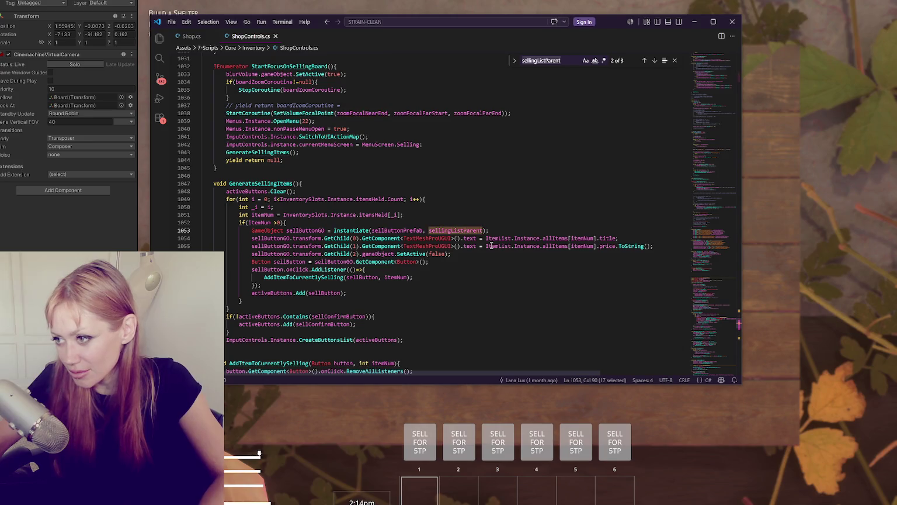
{"action": "key", "text": "ctrl+f"}
{"action": "left_click", "coordinate": [644, 60]}
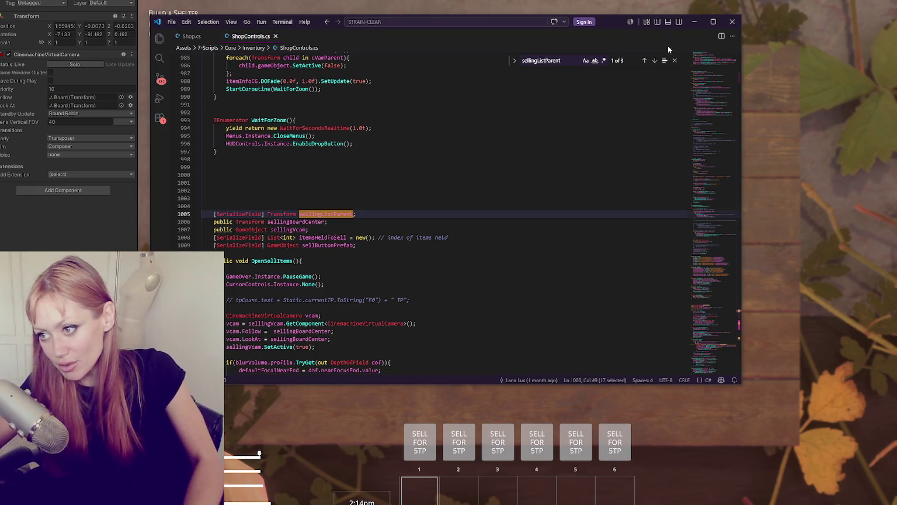
Duplicate the sellingListParent declaration line, then undo back to a single declaration.
{"action": "left_click", "coordinate": [371, 213]}
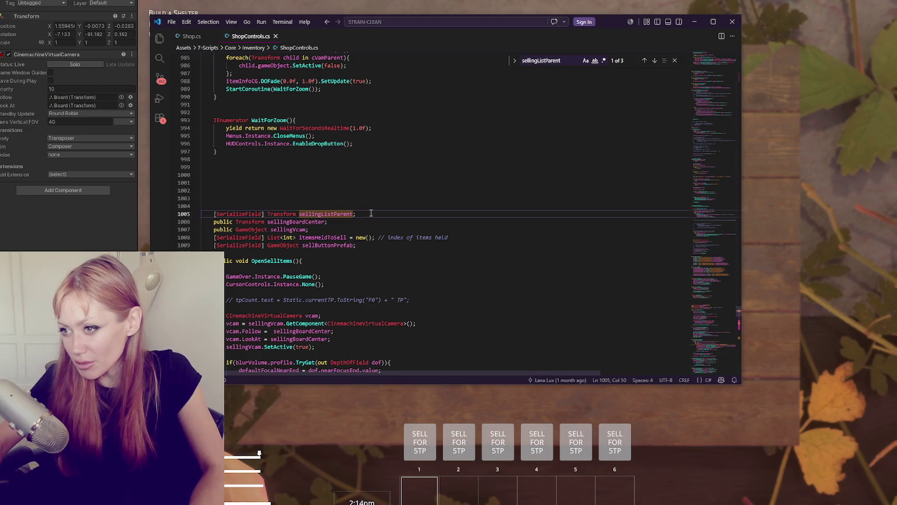
{"action": "key", "text": "shift+alt+Down"}
{"action": "double_click", "coordinate": [369, 220]}
{"action": "key", "text": "Right"}
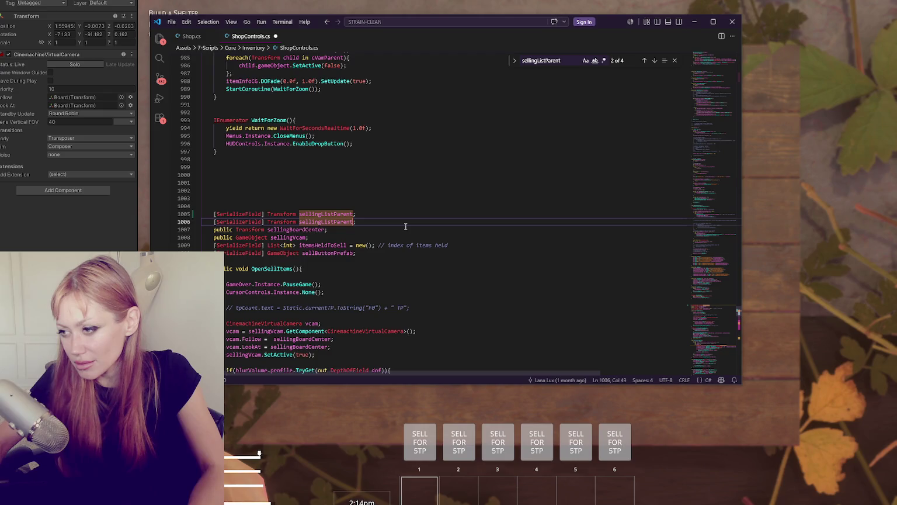
{"action": "key", "text": "ctrl+z"}
{"action": "key", "text": "ctrl+d"}
{"action": "key", "text": "ctrl+f"}
Step through the three sellingListParent matches and open blank lines above GenerateSellingItems.
{"action": "left_click", "coordinate": [653, 61]}
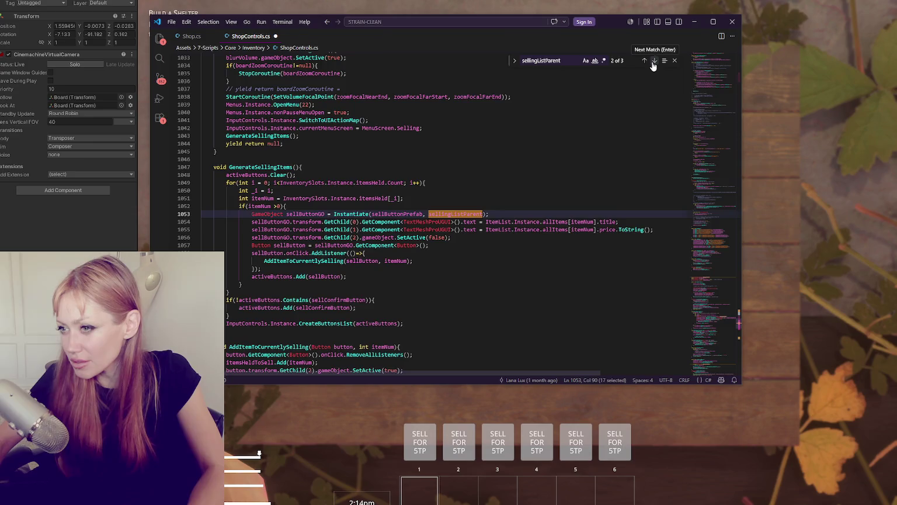
{"action": "left_click", "coordinate": [654, 61]}
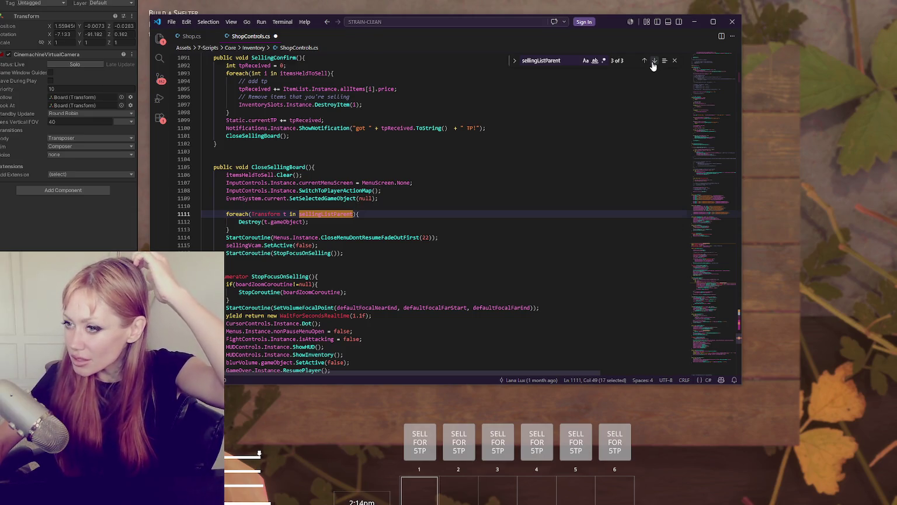
{"action": "left_click", "coordinate": [653, 62]}
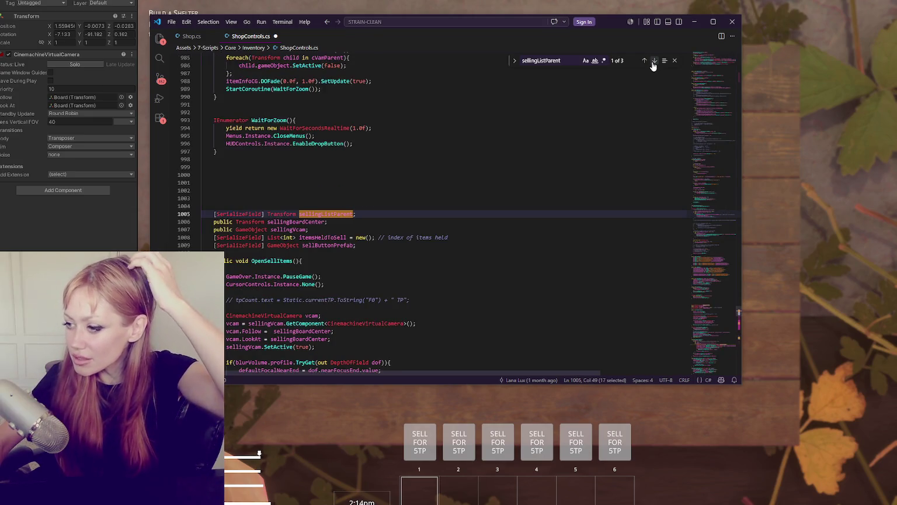
{"action": "left_click", "coordinate": [653, 62]}
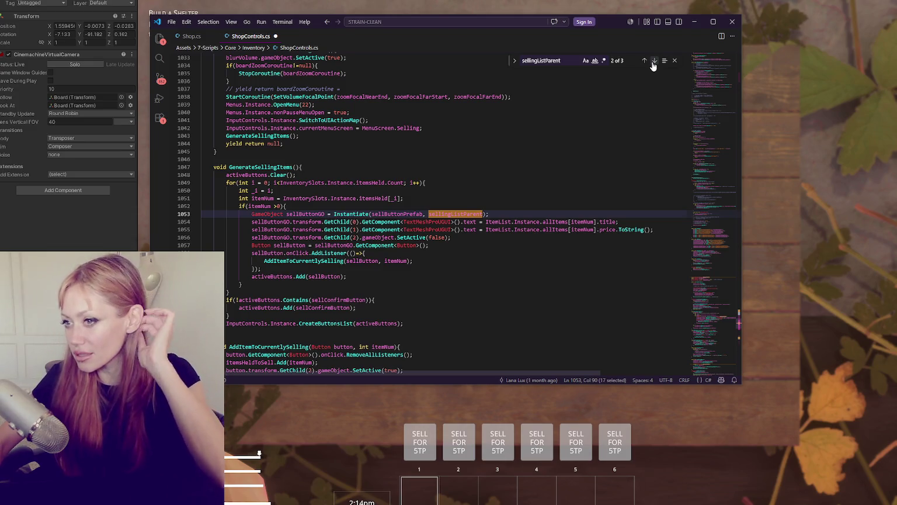
{"action": "left_click", "coordinate": [322, 164]}
{"action": "key", "text": "Return"}
{"action": "key", "text": "Return"}
{"action": "key", "text": "Return"}
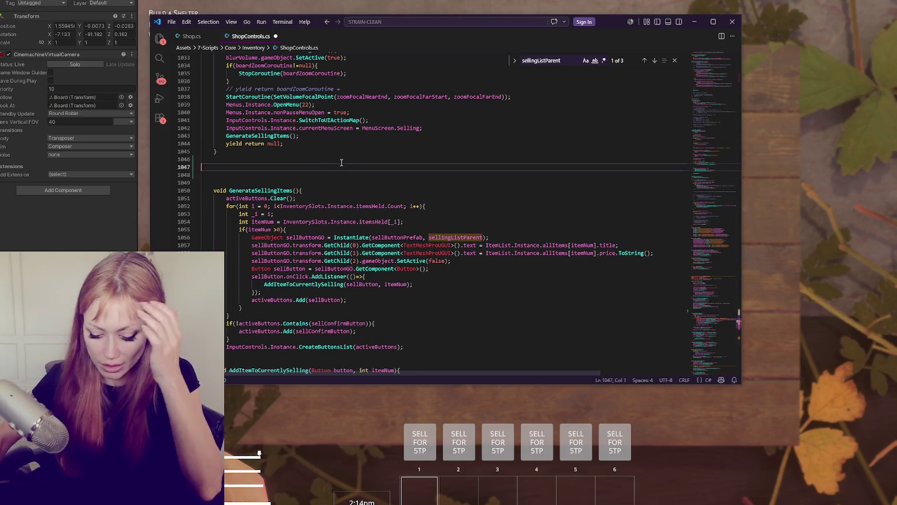
Add comments about setting the selling parent transform when the shop is set up on scene enter.
{"action": "key", "text": "Return"}
{"action": "key", "text": "Up"}
{"action": "key", "text": "Up"}
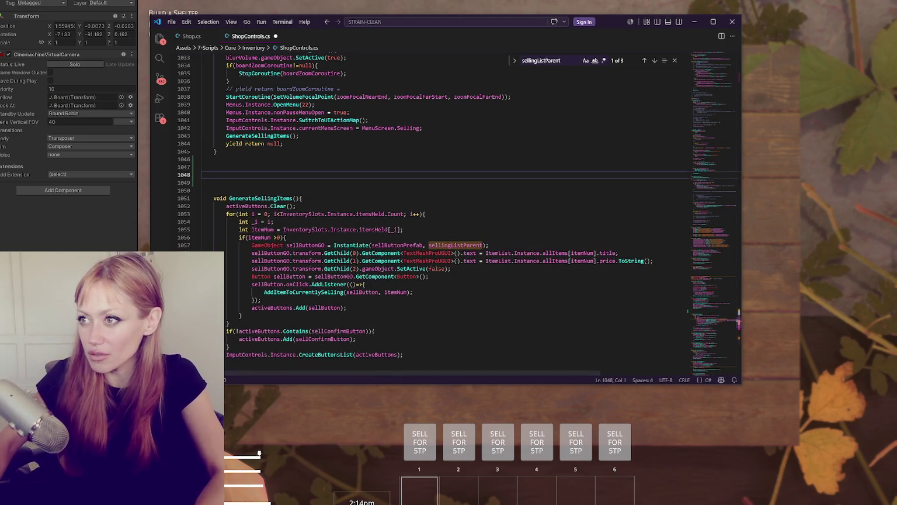
{"action": "key", "text": "Tab"}
{"action": "type", "text": "// "}
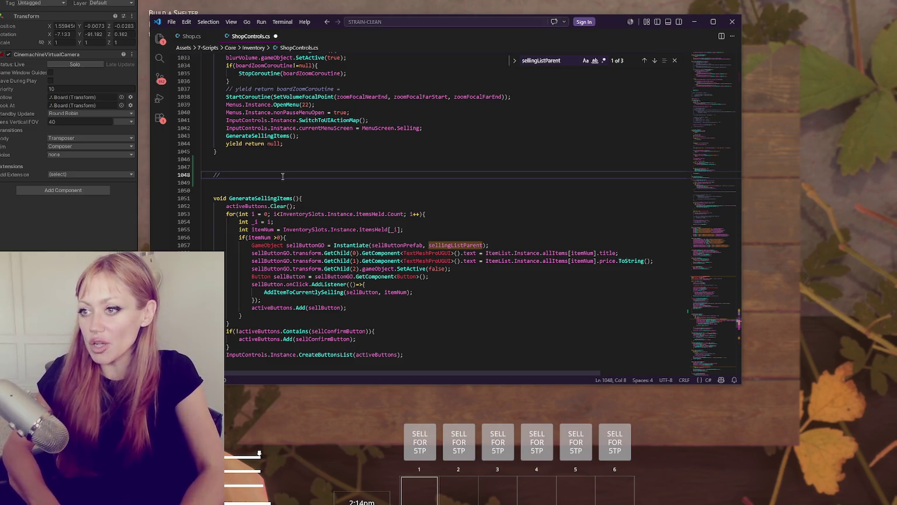
{"action": "type", "text": "set the selling parent fro"}
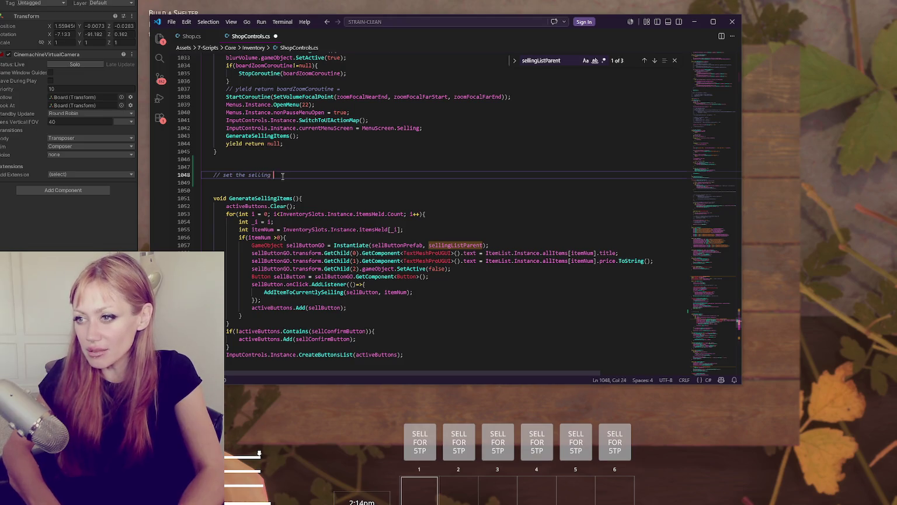
{"action": "type", "text": "m.."}
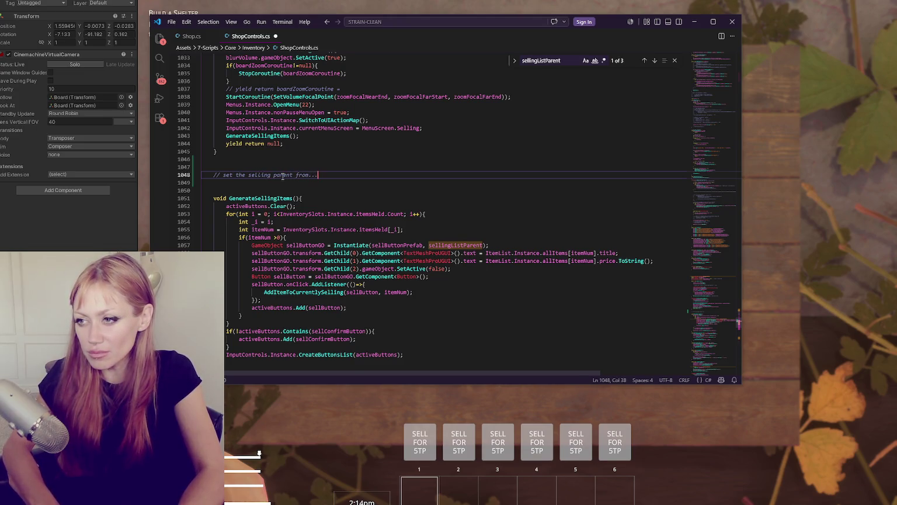
{"action": "type", "text": "."}
{"action": "key", "text": "Return"}
{"action": "key", "text": "Tab"}
{"action": "type", "text": "// o"}
{"action": "type", "text": "n scene enter, wh"}
{"action": "type", "text": "en we set up the shop, "}
{"action": "type", "text": "add the s"}
{"action": "type", "text": "e"}
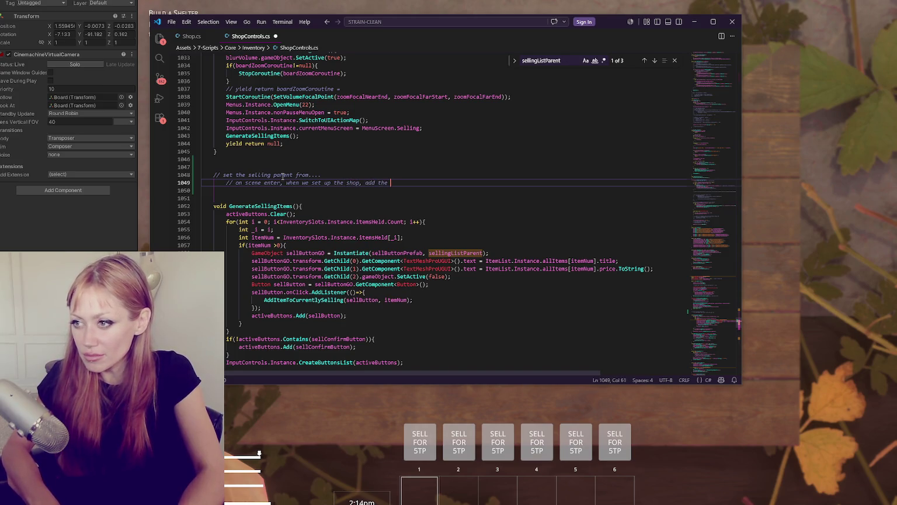
{"action": "type", "text": "lling transform"}
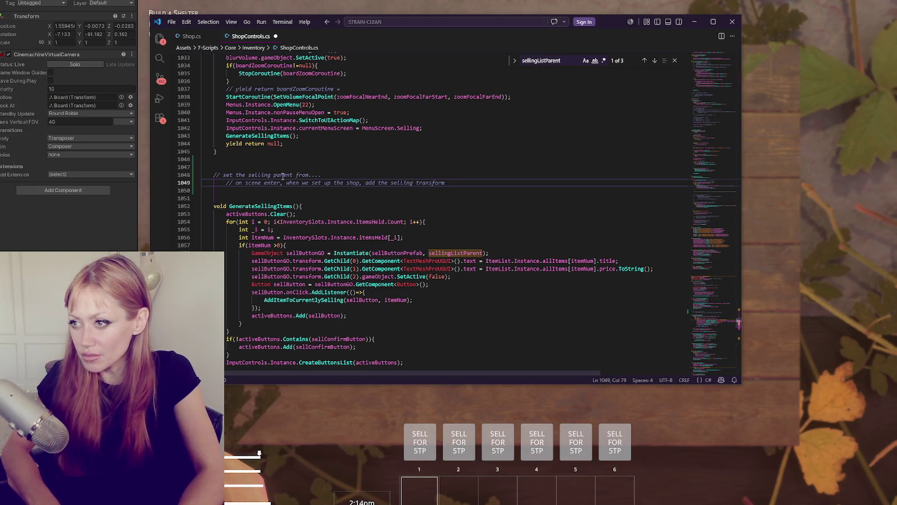
{"action": "key", "text": "BackSpace"}
{"action": "key", "text": "BackSpace"}
{"action": "key", "text": "BackSpace"}
{"action": "type", "text": "parent transform"}
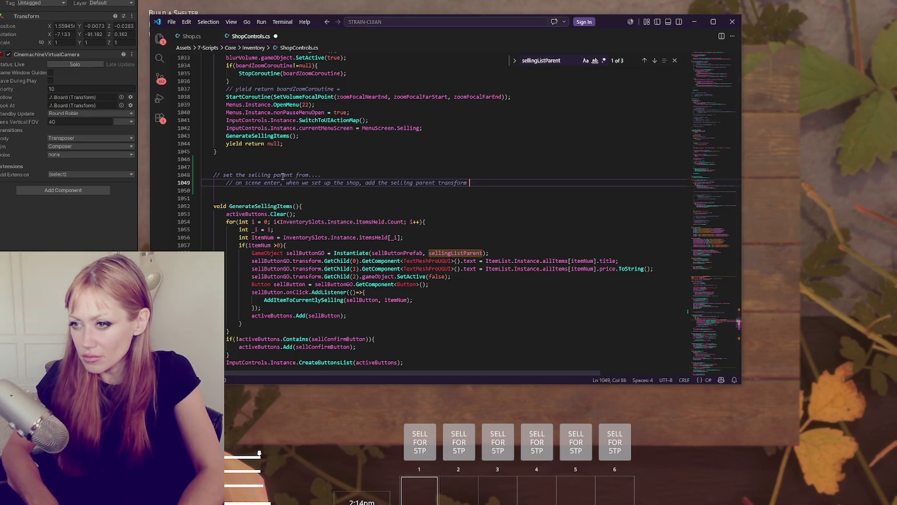
Add comments on item text, looping sellable items, and triangle/X/circle controls, then return to Unity.
{"action": "key", "text": "Return"}
{"action": "type", "text": "et the text where it makes sense or remove t"}
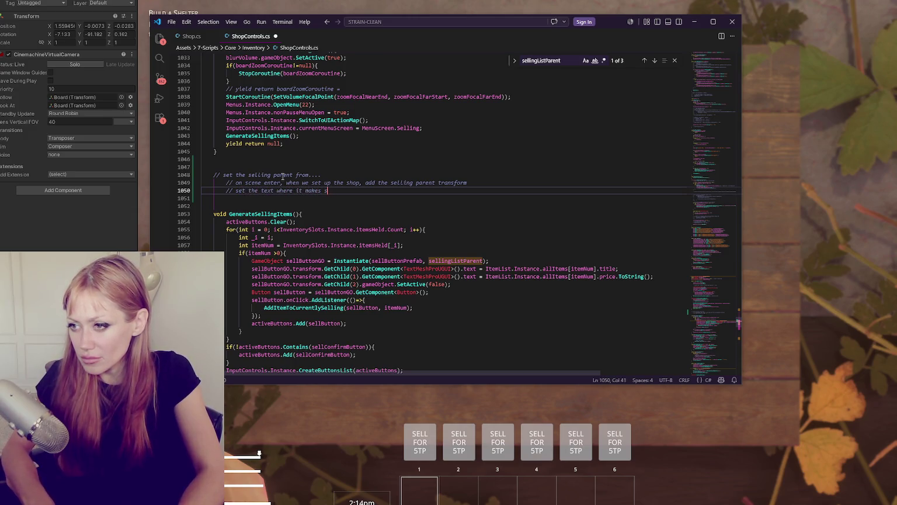
{"action": "type", "text": "he button"}
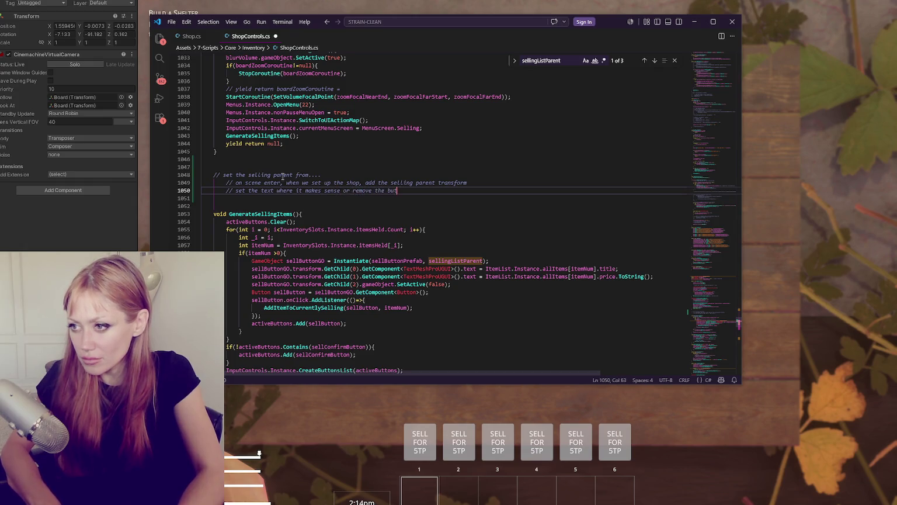
{"action": "key", "text": "Return"}
{"action": "type", "text": "// a"}
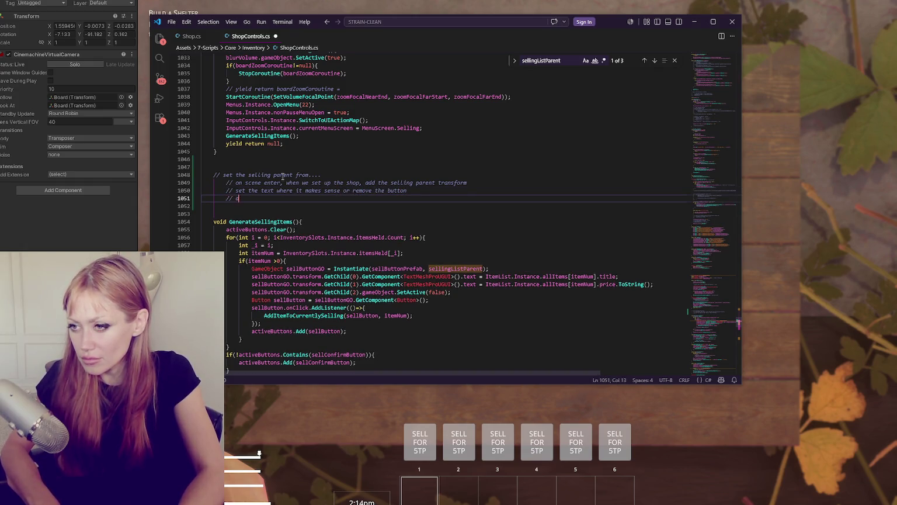
{"action": "type", "text": "dd each sellable"}
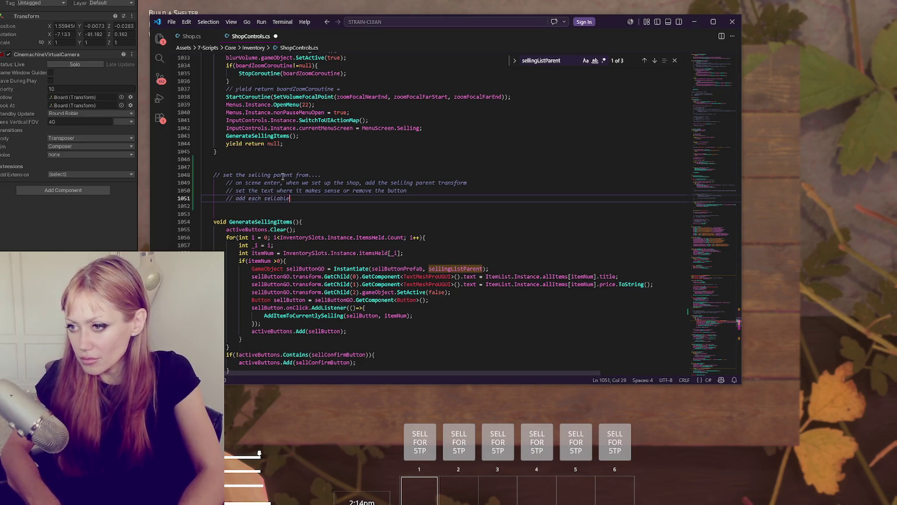
{"action": "type", "text": " item to the list the c"}
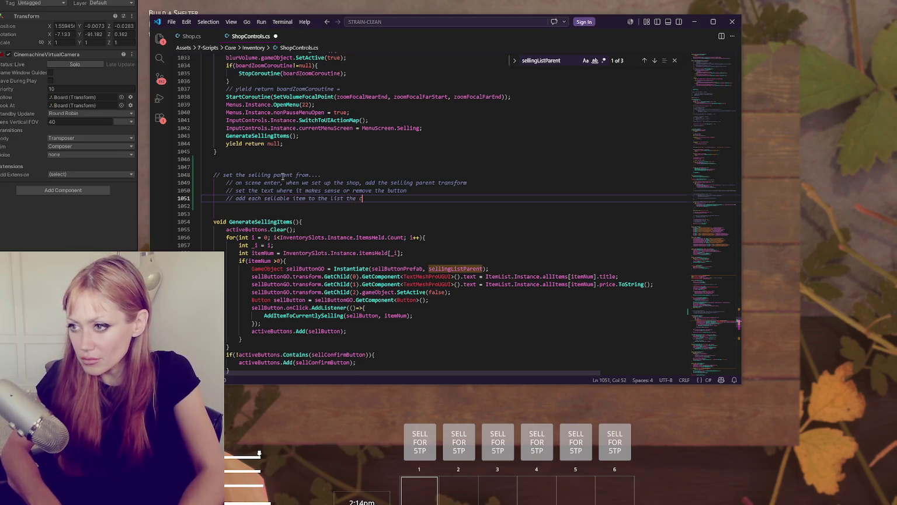
{"action": "type", "text": "ontroller can "}
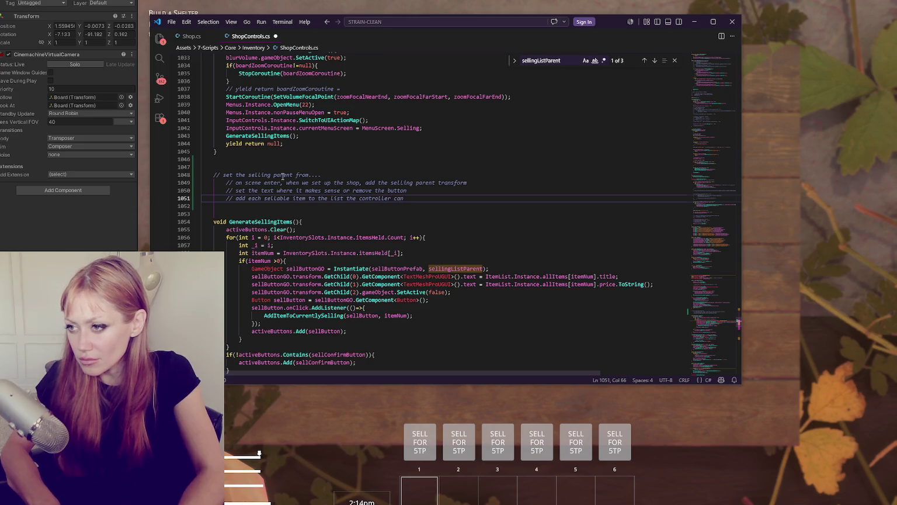
{"action": "type", "text": "loop through"}
{"action": "key", "text": "Return"}
{"action": "type", "text": "// "}
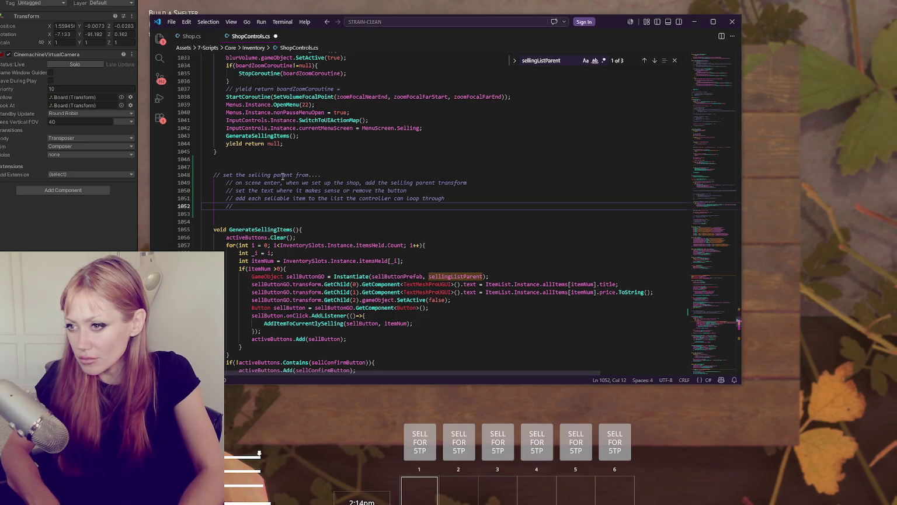
{"action": "type", "text": "selecting"}
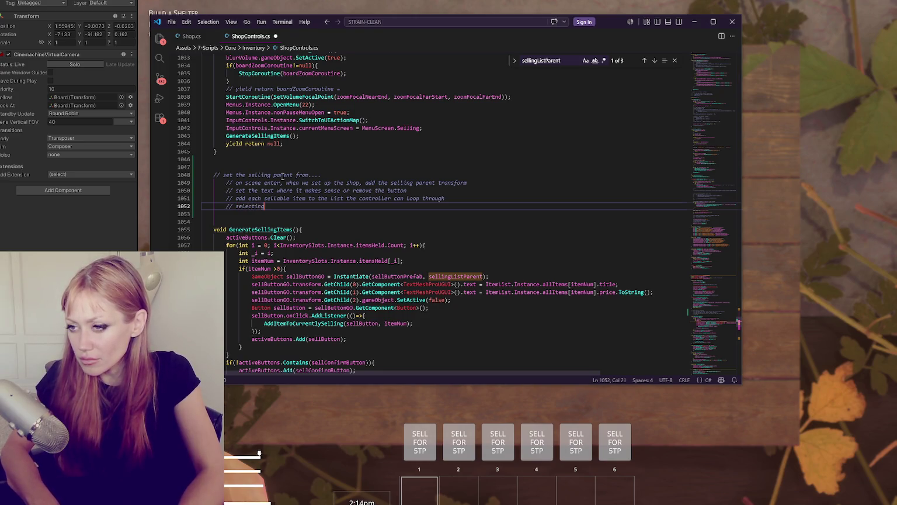
{"action": "key", "text": "BackSpace"}
{"action": "key", "text": "BackSpace"}
{"action": "key", "text": "BackSpace"}
{"action": "type", "text": "to"}
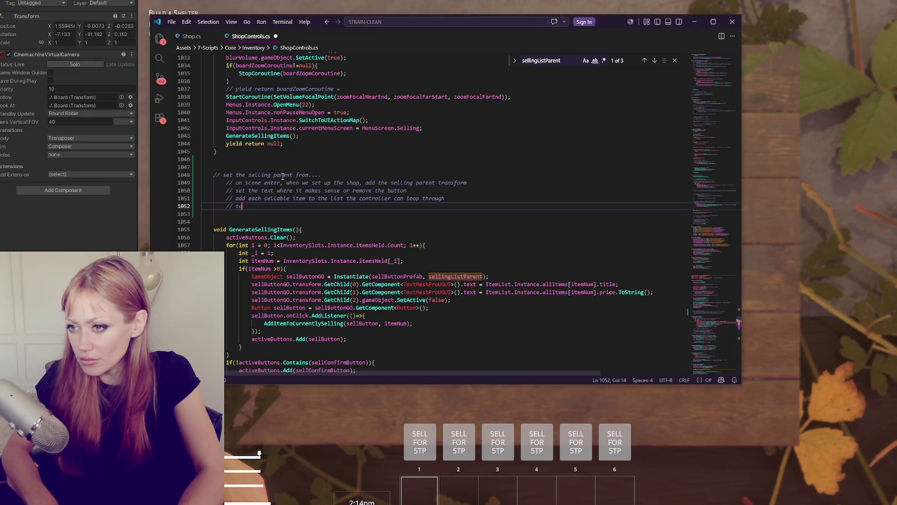
{"action": "type", "text": "ggle from selling or not wi"}
{"action": "type", "text": "th triang"}
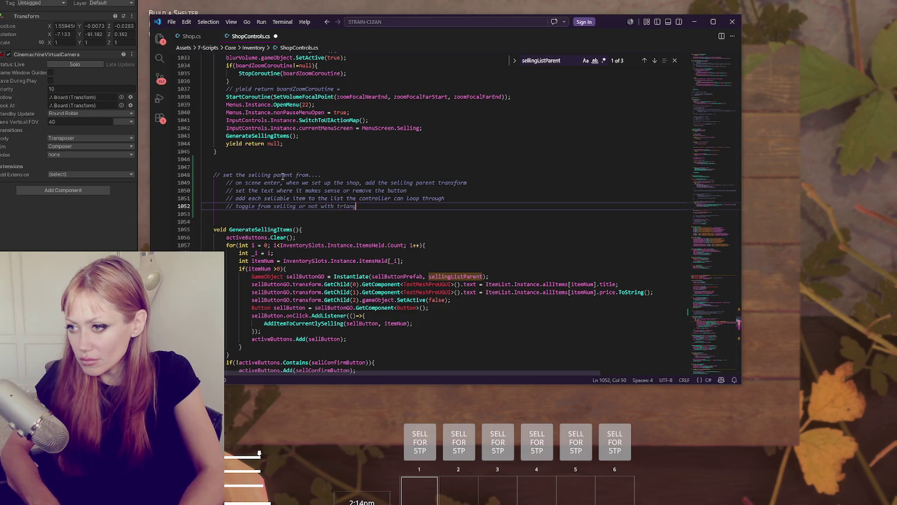
{"action": "type", "text": "le, x to con"}
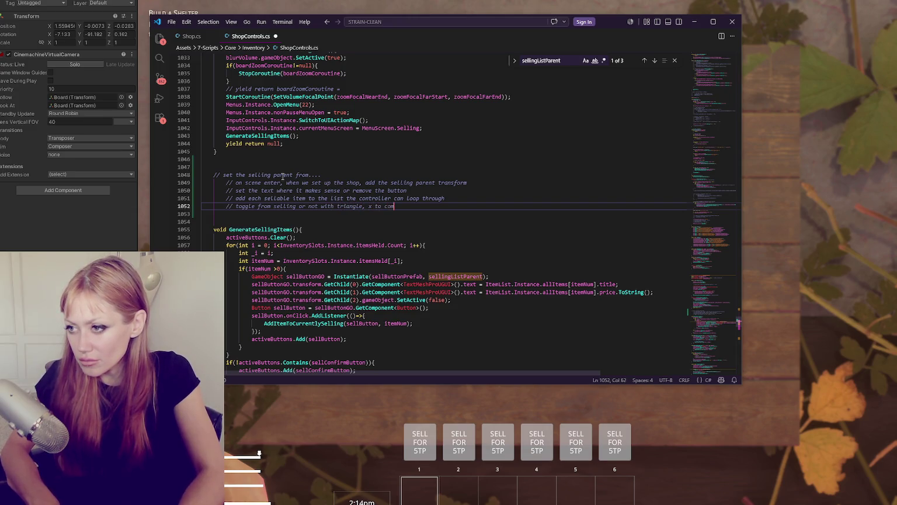
{"action": "type", "text": "firm and sell, "}
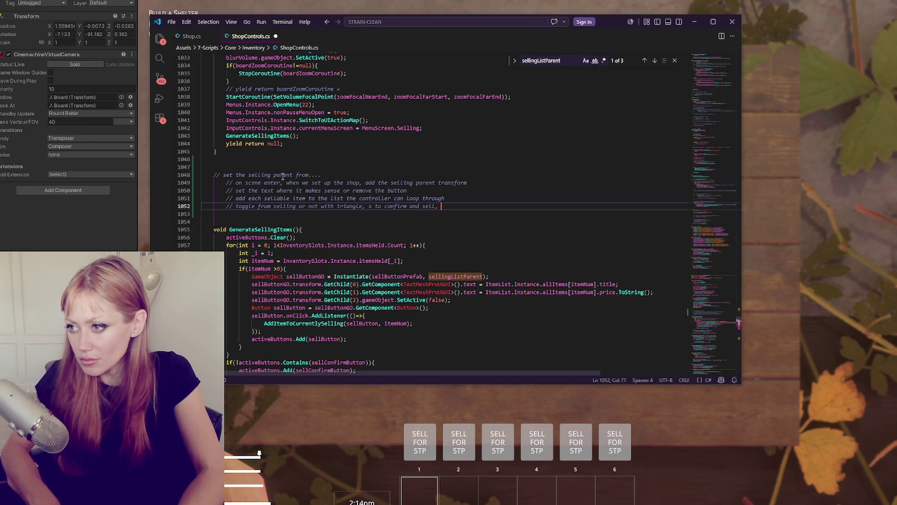
{"action": "type", "text": "circle to "}
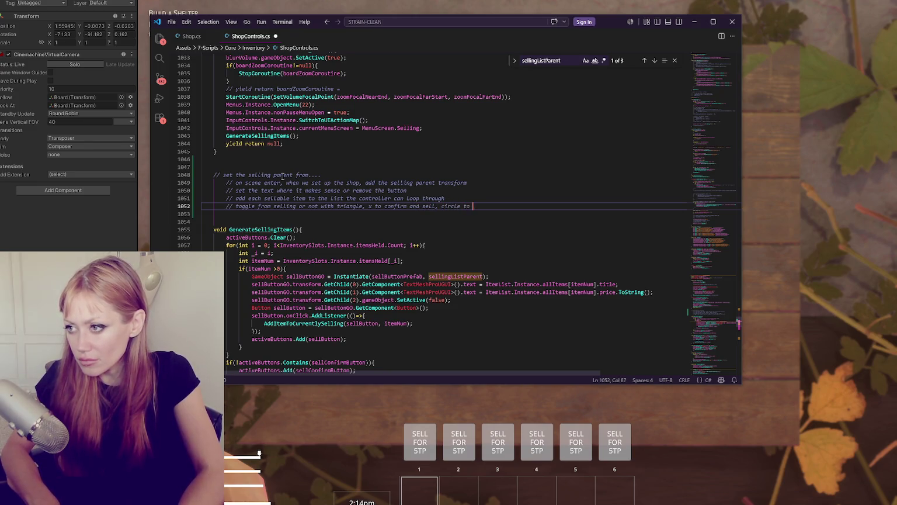
{"action": "type", "text": "cancel and close"}
{"action": "key", "text": "Return"}
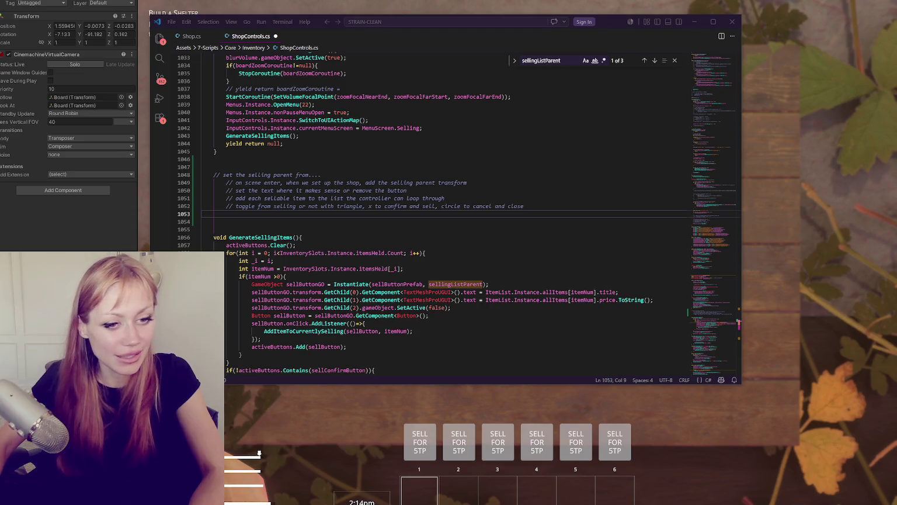
{"action": "key", "text": "alt+Tab"}
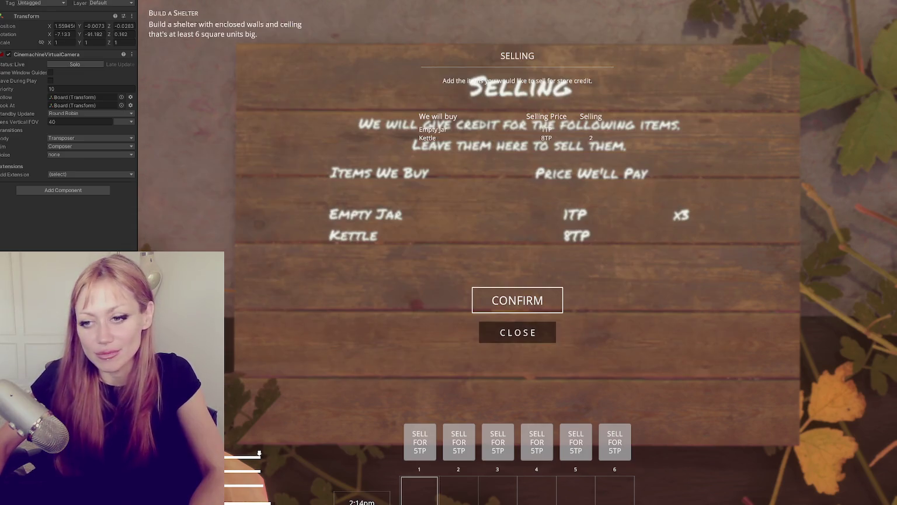
Exit Play mode and switch the editor to the Scene view.
{"action": "left_click", "coordinate": [182, 104]}
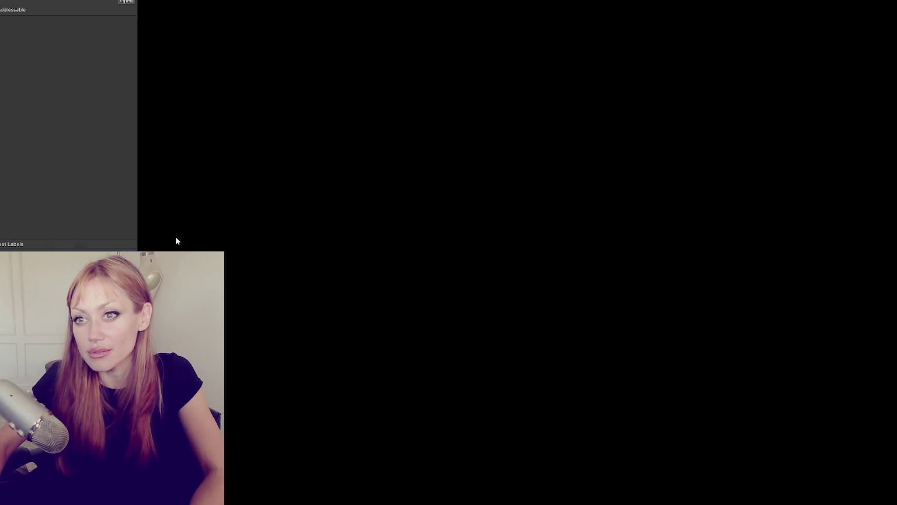
{"action": "left_click", "coordinate": [175, 2]}
{"action": "key", "text": "ctrl+1"}
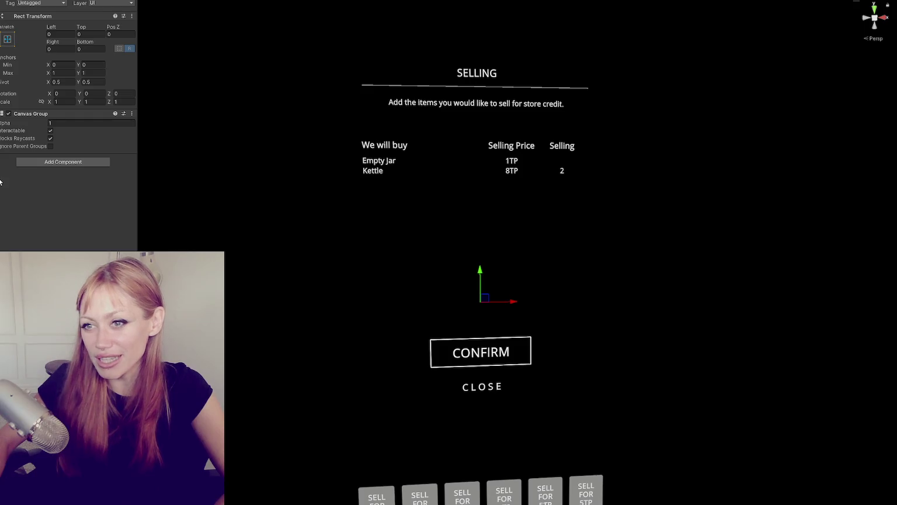
Delete the SELLING heading, divider line, column titles and item row texts from the board.
{"action": "mouse_move", "coordinate": [479, 242]}
{"action": "left_mouse_down"}
{"action": "mouse_move", "coordinate": [373, 254]}
{"action": "mouse_move", "coordinate": [493, 253]}
{"action": "left_mouse_up"}
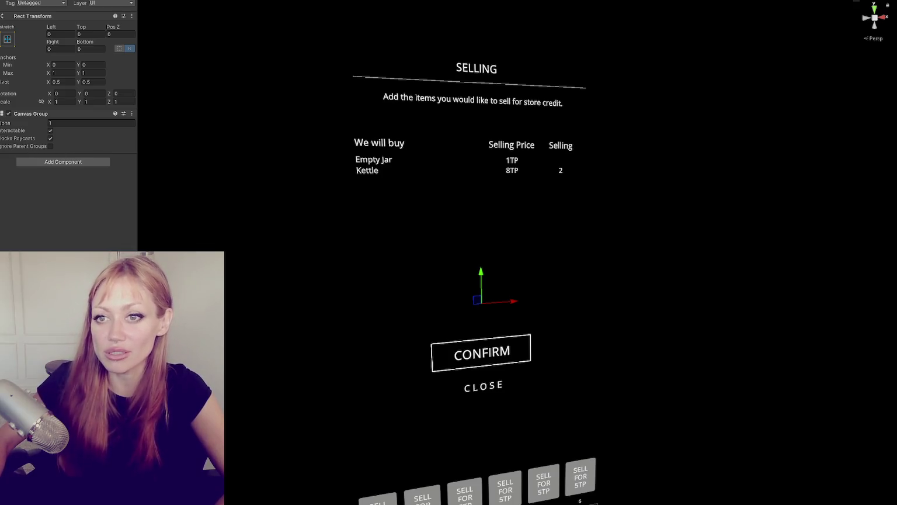
{"action": "mouse_move", "coordinate": [479, 201]}
{"action": "left_mouse_down"}
{"action": "mouse_move", "coordinate": [409, 198]}
{"action": "mouse_move", "coordinate": [450, 202]}
{"action": "left_mouse_up"}
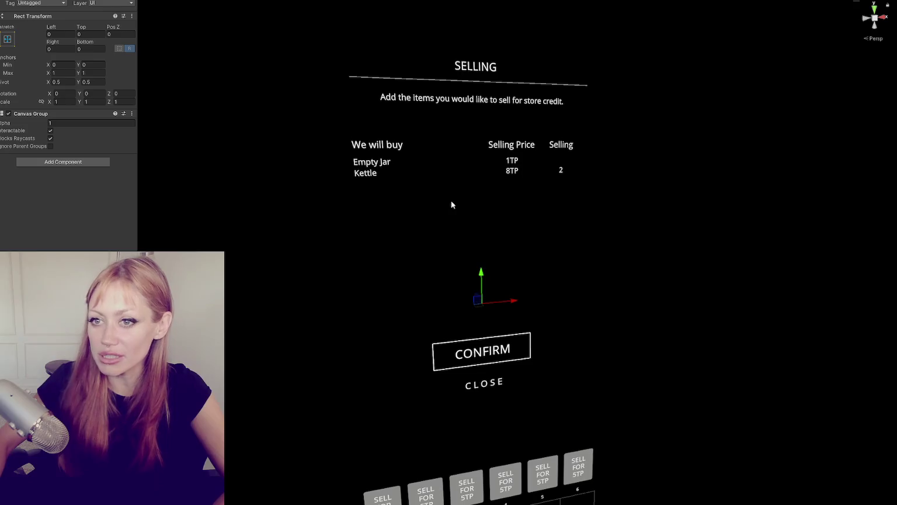
{"action": "left_click", "coordinate": [476, 67]}
{"action": "left_click", "coordinate": [472, 82]}
{"action": "left_click", "coordinate": [377, 145]}
{"action": "left_click", "coordinate": [560, 145]}
{"action": "left_click", "coordinate": [511, 165]}
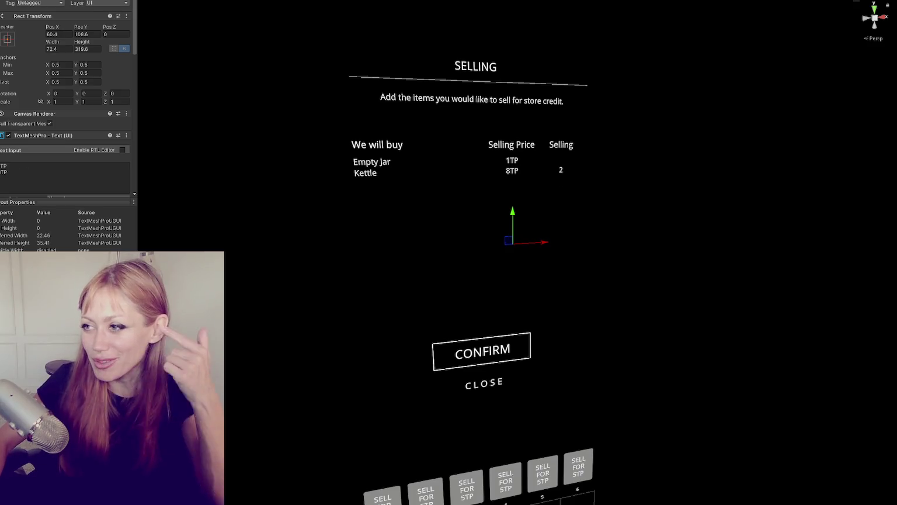
{"action": "left_click", "coordinate": [561, 170]}
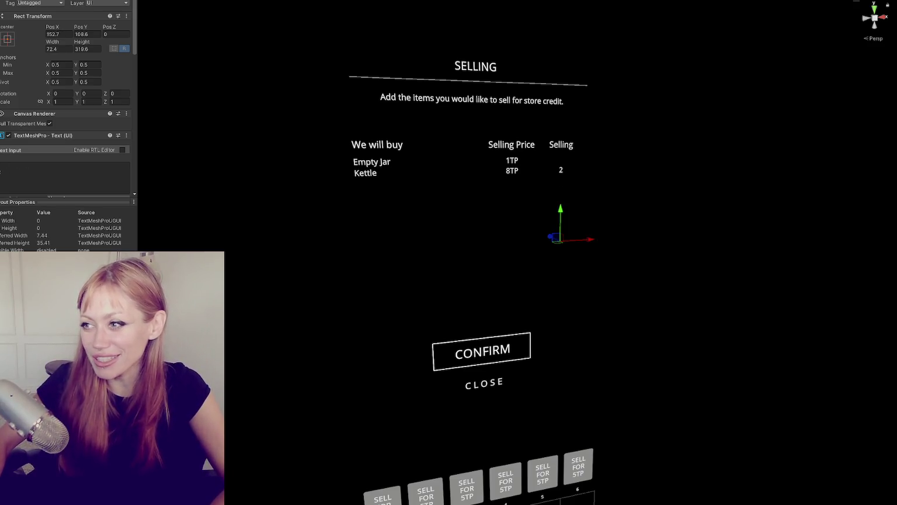
{"action": "left_click", "coordinate": [477, 248]}
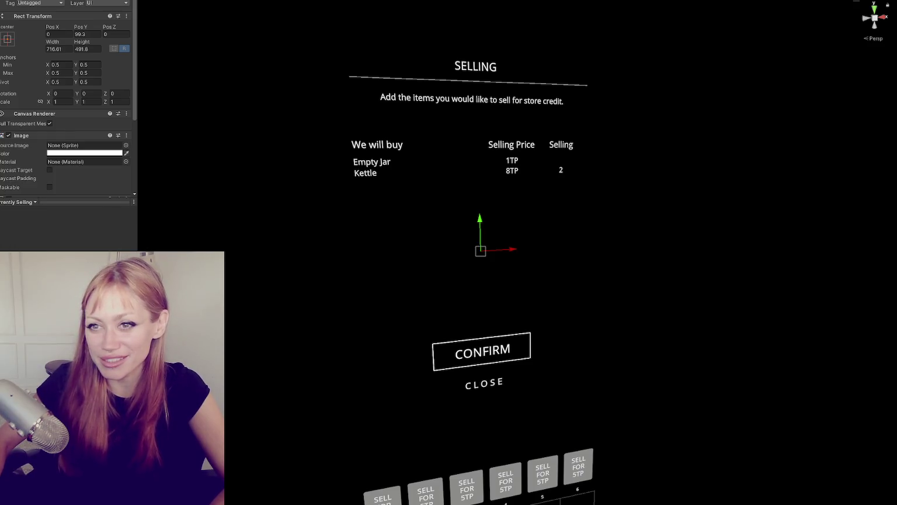
{"action": "left_click", "coordinate": [477, 248], "text": "shift"}
{"action": "key", "text": "h"}
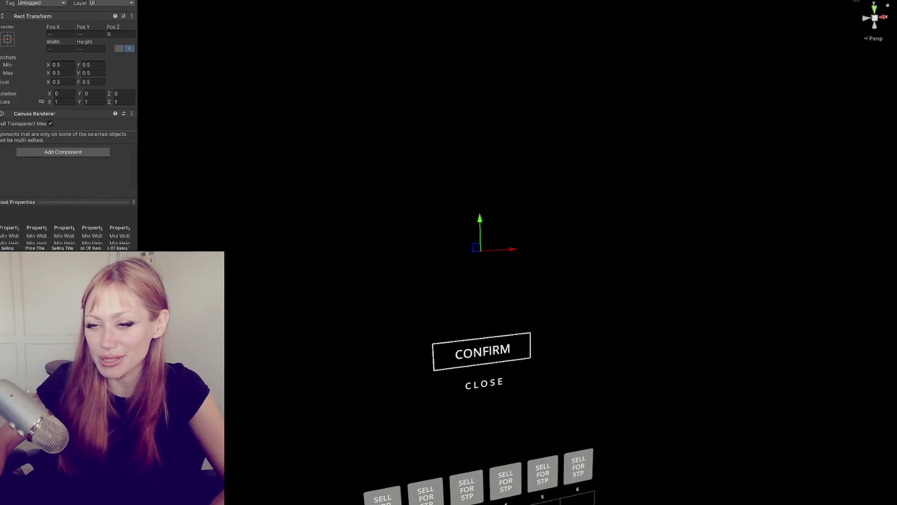
Move the CONFIRM and CLOSE buttons lower on the panel.
{"action": "left_click", "coordinate": [482, 350]}
{"action": "mouse_move", "coordinate": [481, 322]}
{"action": "left_mouse_down"}
{"action": "mouse_move", "coordinate": [481, 364]}
{"action": "mouse_move", "coordinate": [443, 286]}
{"action": "mouse_move", "coordinate": [475, 275]}
{"action": "mouse_move", "coordinate": [476, 248]}
{"action": "left_mouse_up"}
{"action": "scroll", "coordinate": [417, 211], "scroll_direction": "down", "scroll_amount": 2}
{"action": "scroll", "coordinate": [452, 272], "scroll_direction": "up", "scroll_amount": 2}
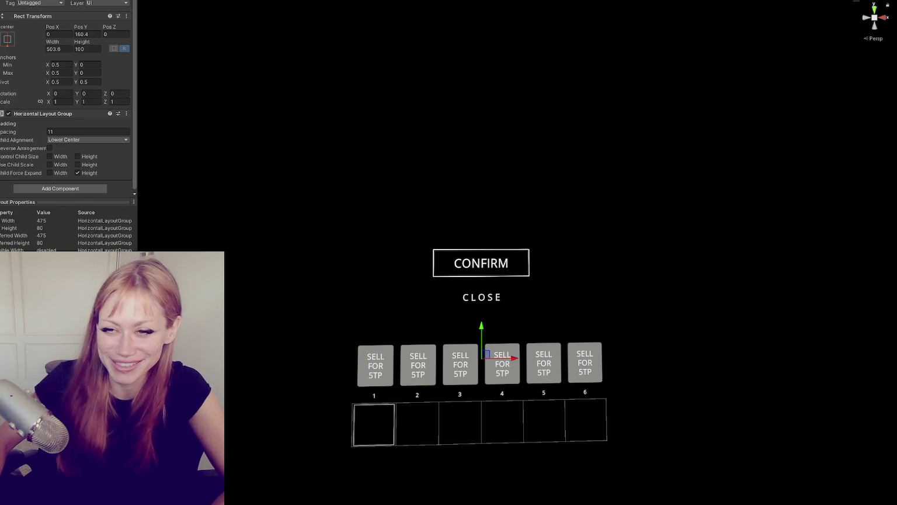
Reduce the height of all six SELL buttons.
{"action": "left_click", "coordinate": [376, 365]}
{"action": "left_click", "coordinate": [585, 363], "text": "shift"}
{"action": "left_click_drag", "start_coordinate": [78, 50], "coordinate": [5, 77]}
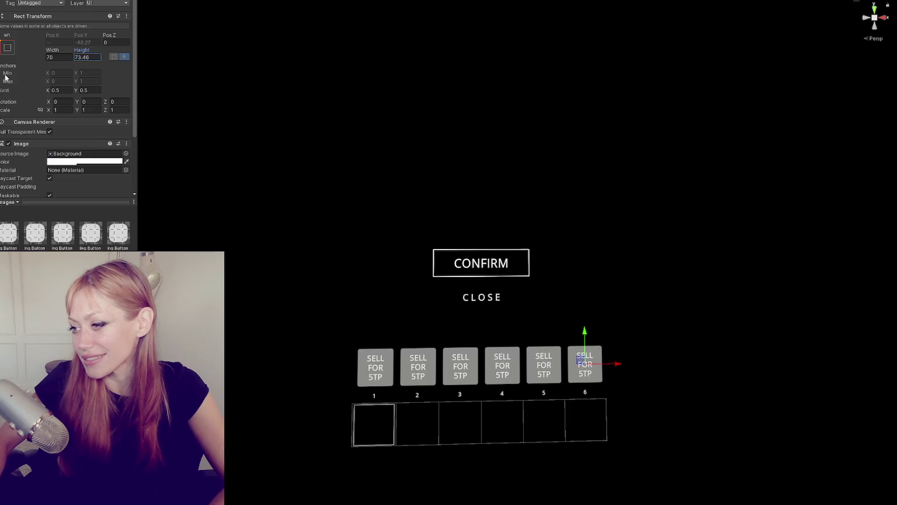
{"action": "left_click", "coordinate": [227, 98]}
{"action": "scroll", "coordinate": [421, 182], "scroll_direction": "up", "scroll_amount": 4}
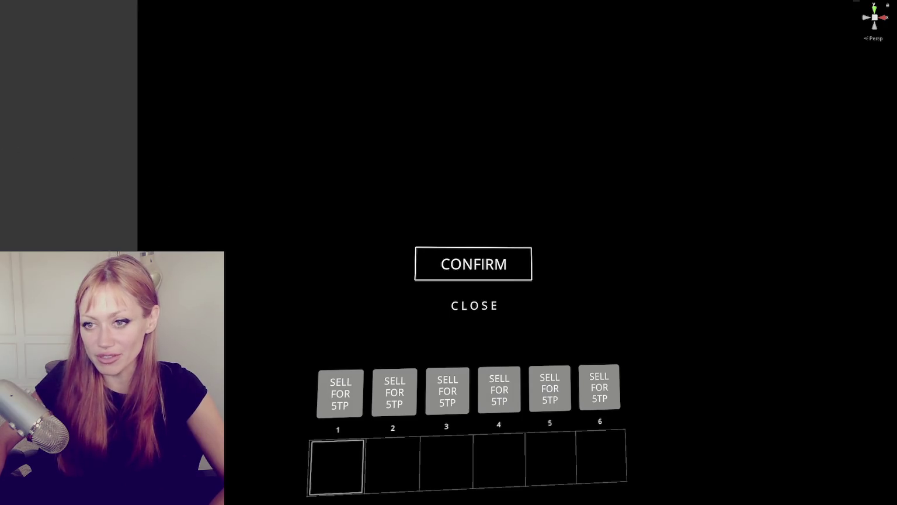
{"action": "left_click", "coordinate": [341, 391]}
{"action": "left_click", "coordinate": [341, 391]}
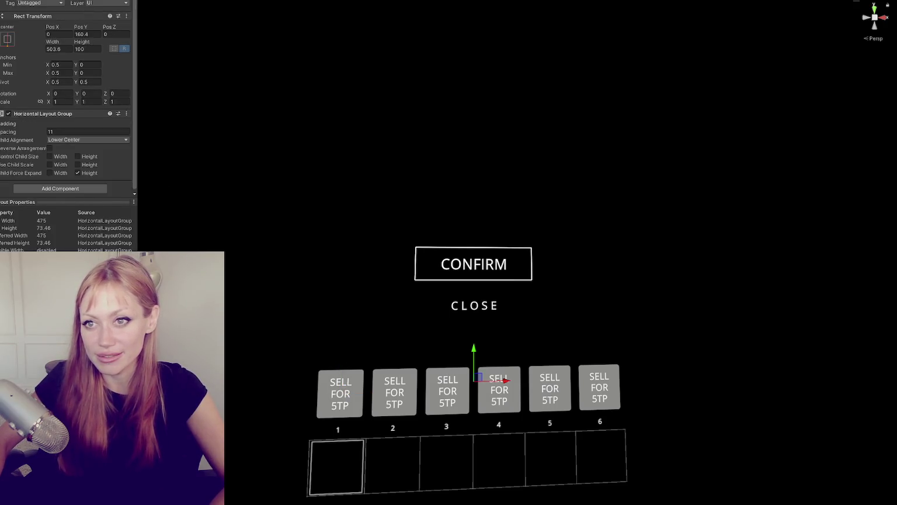
{"action": "left_click", "coordinate": [62, 9]}
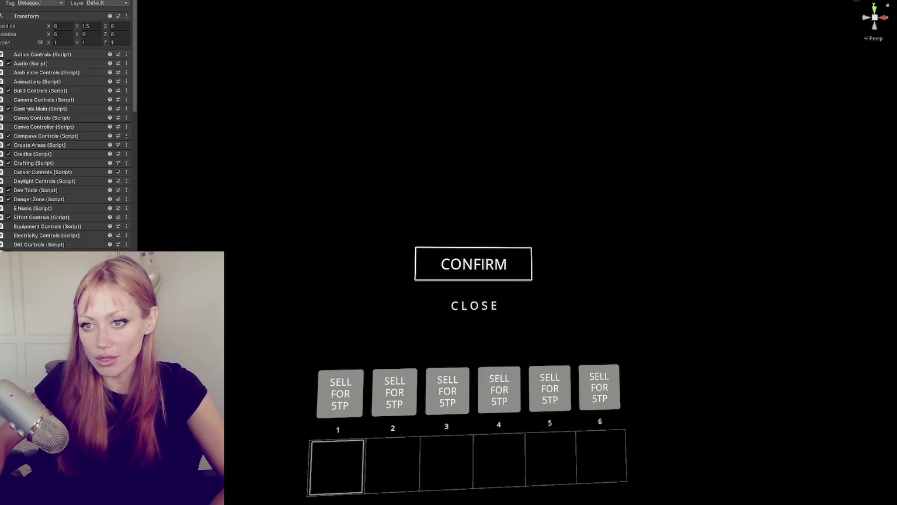
{"action": "left_click", "coordinate": [473, 380]}
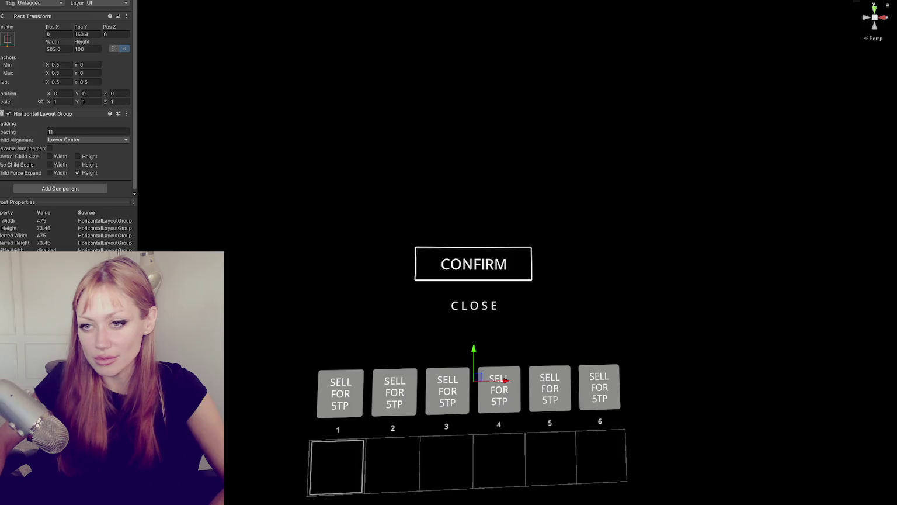
{"action": "scroll", "coordinate": [621, 215], "scroll_direction": "down", "scroll_amount": 3}
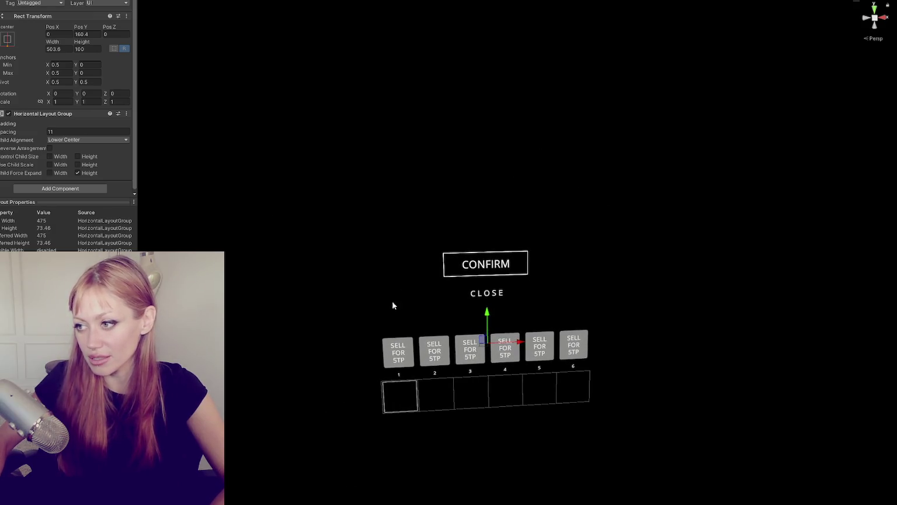
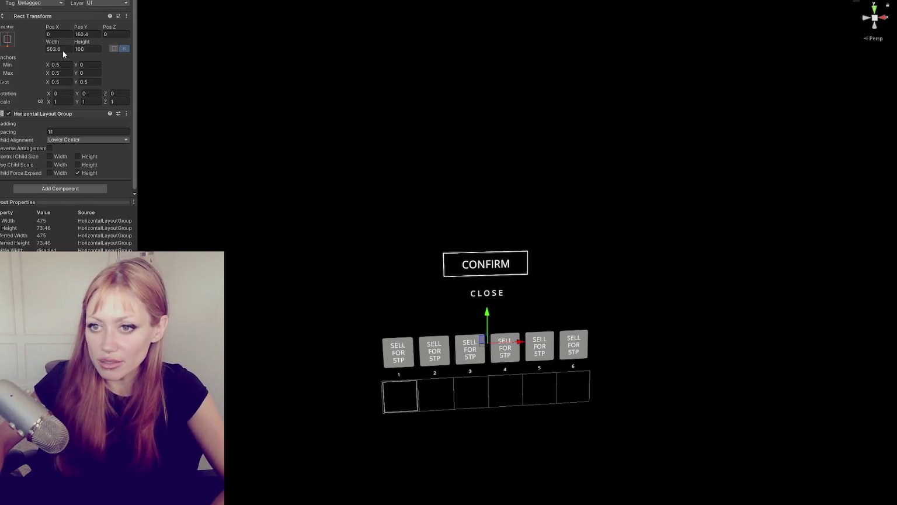
Assign the Selling Buttons object to Shop Controls' Selling List Parent field, then go to ShopControls.cs.
{"action": "scroll", "coordinate": [62, 50], "scroll_direction": "down", "scroll_amount": 15}
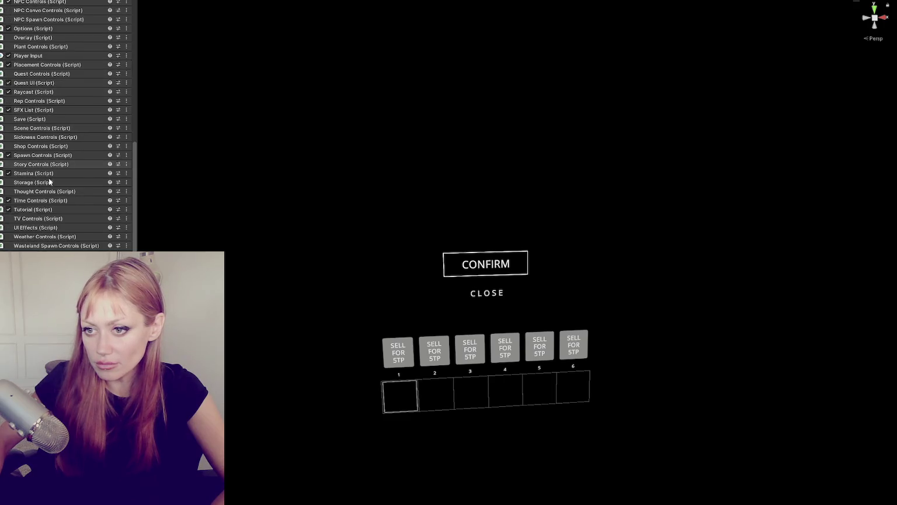
{"action": "left_click", "coordinate": [29, 146]}
{"action": "scroll", "coordinate": [54, 125], "scroll_direction": "down", "scroll_amount": 10}
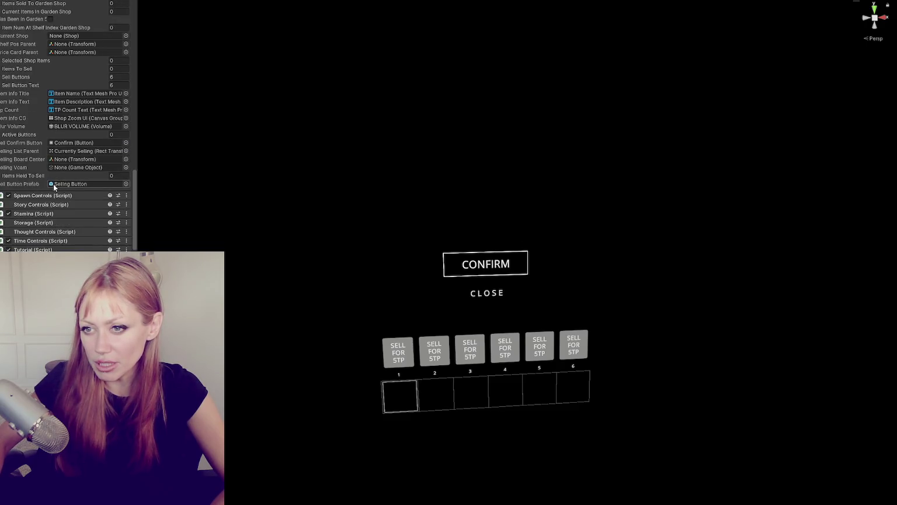
{"action": "left_click", "coordinate": [81, 184]}
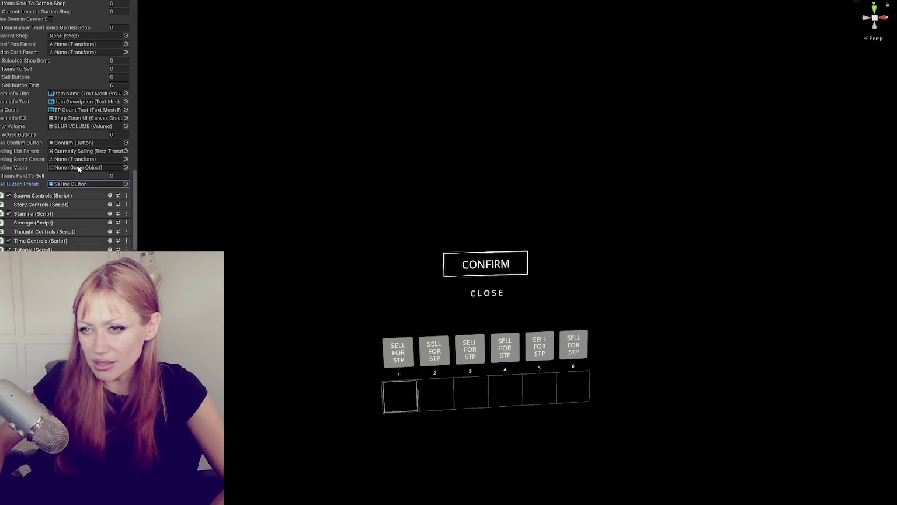
{"action": "left_click", "coordinate": [76, 152]}
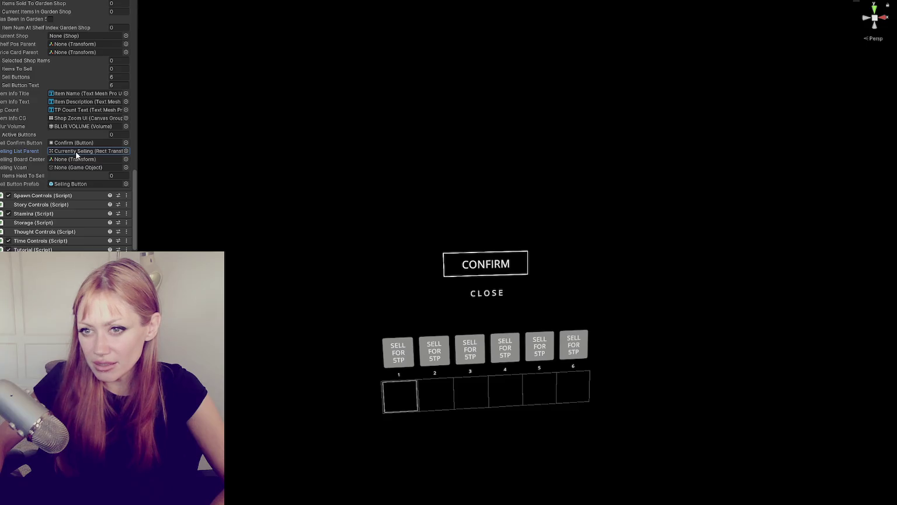
{"action": "left_click_drag", "start_coordinate": [27, 153], "coordinate": [70, 150]}
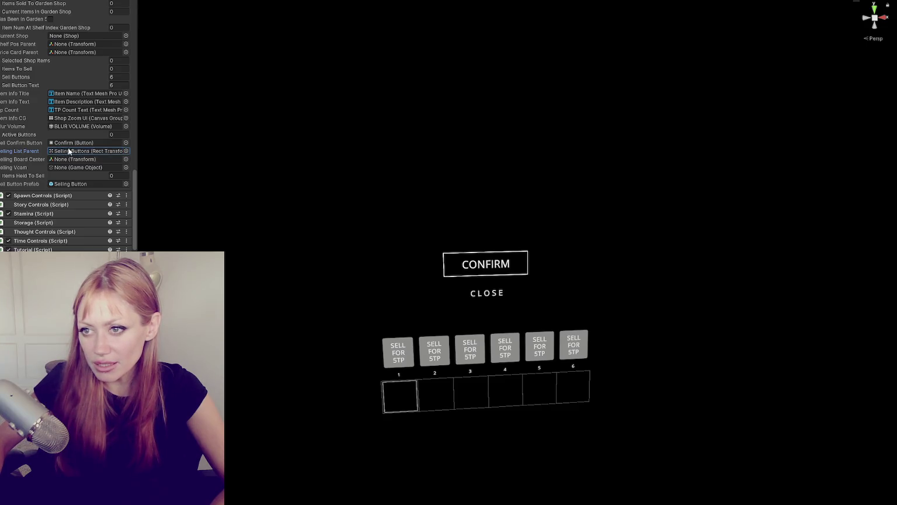
{"action": "key", "text": "alt+Tab"}
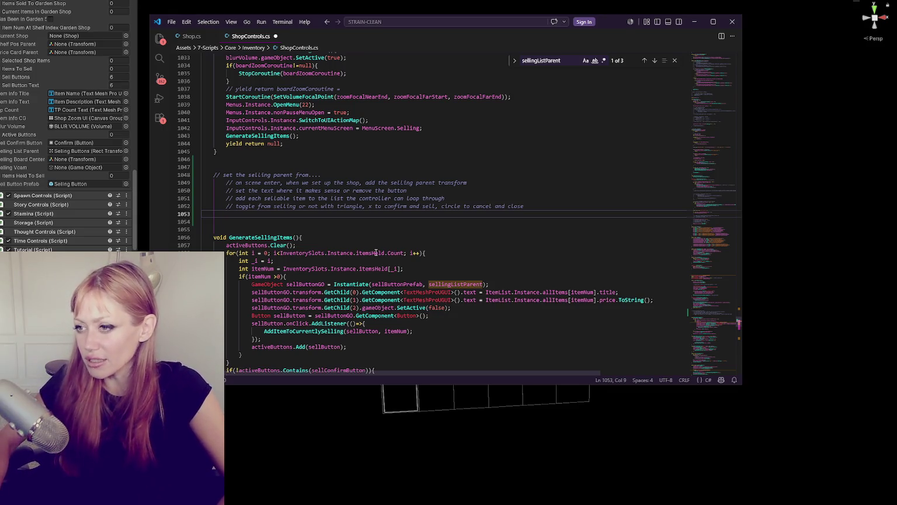
Review the GenerateSellingItems call and the loop's sellButtonGO, sellButtonPrefab and transform uses.
{"action": "scroll", "coordinate": [474, 227], "scroll_direction": "down", "scroll_amount": 4}
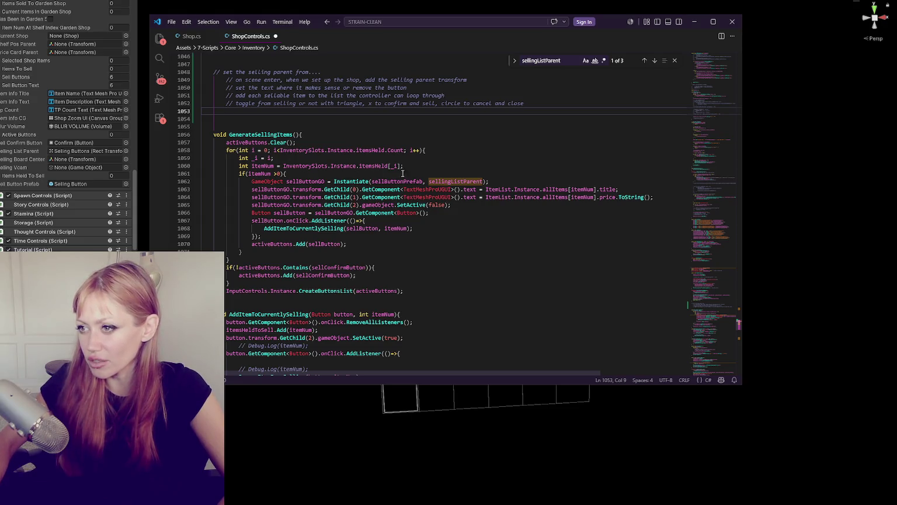
{"action": "scroll", "coordinate": [278, 145], "scroll_direction": "up", "scroll_amount": 5}
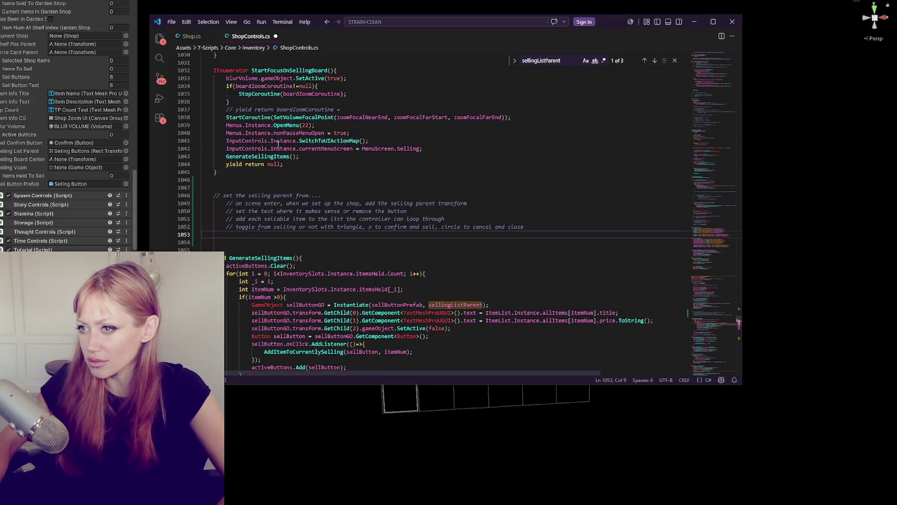
{"action": "double_click", "coordinate": [269, 155]}
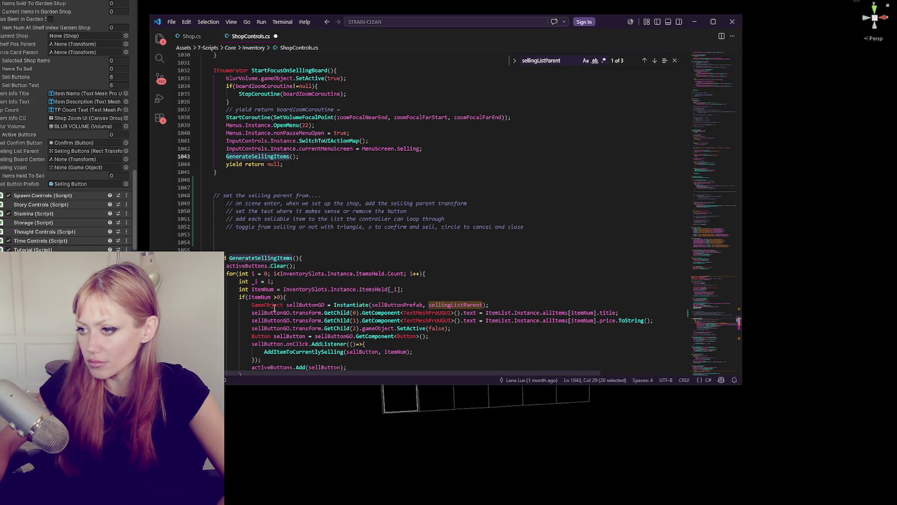
{"action": "double_click", "coordinate": [301, 304]}
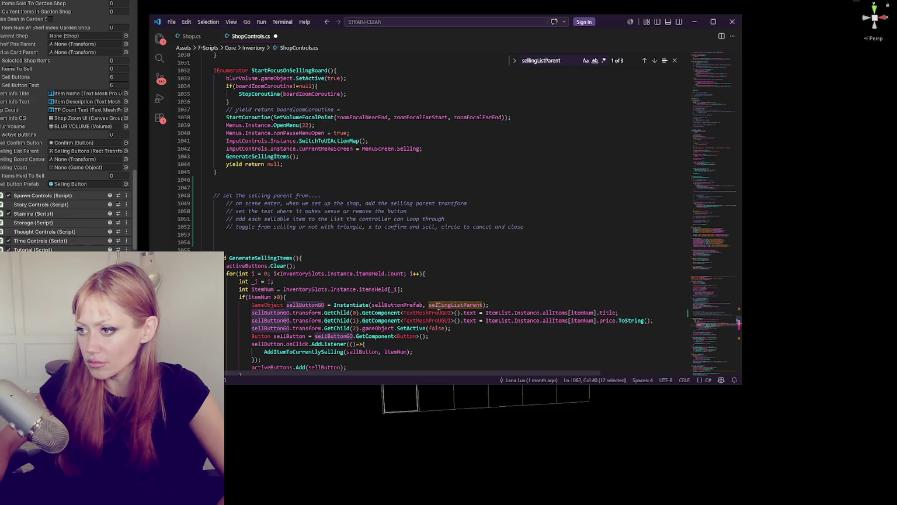
{"action": "double_click", "coordinate": [398, 304]}
{"action": "scroll", "coordinate": [403, 306], "scroll_direction": "down", "scroll_amount": 2}
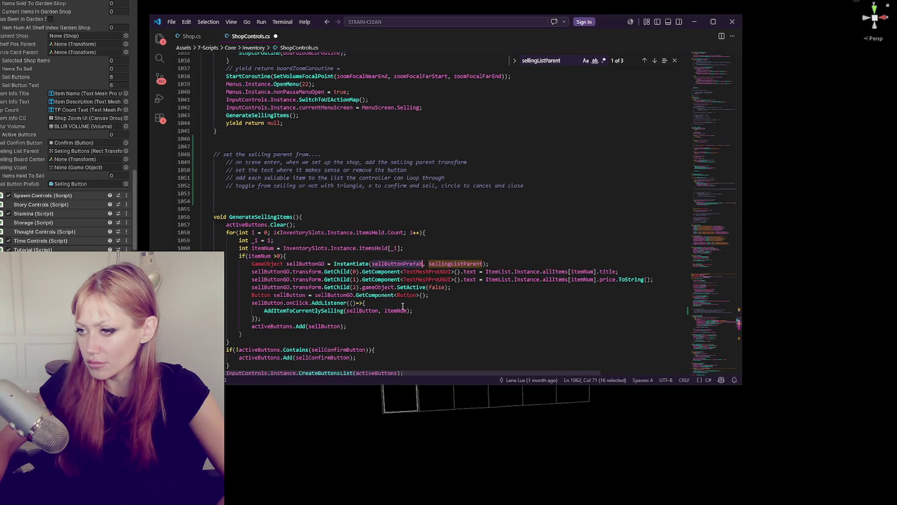
{"action": "double_click", "coordinate": [302, 270]}
Review the camera code, highlighting vcam, defaultFocalNearEnd and the StartCoroutine call on line 1029.
{"action": "scroll", "coordinate": [301, 266], "scroll_direction": "up", "scroll_amount": 2}
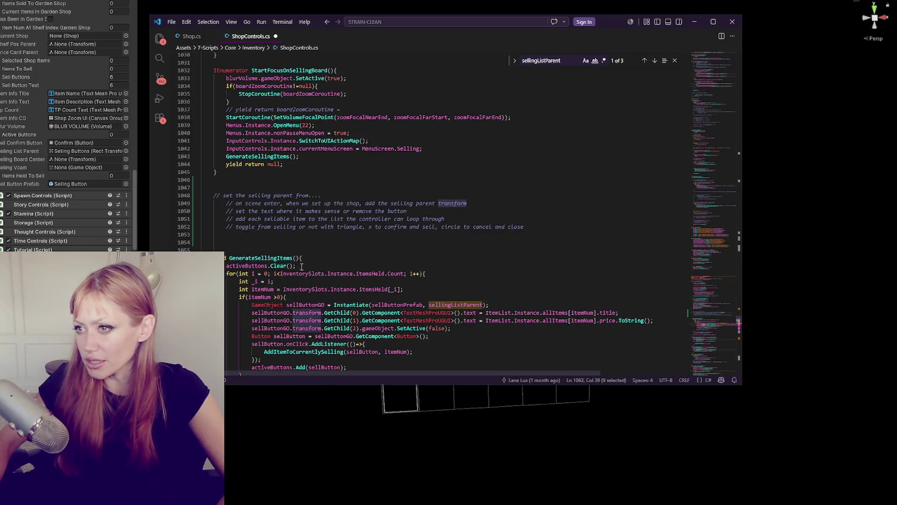
{"action": "scroll", "coordinate": [295, 127], "scroll_direction": "up", "scroll_amount": 2}
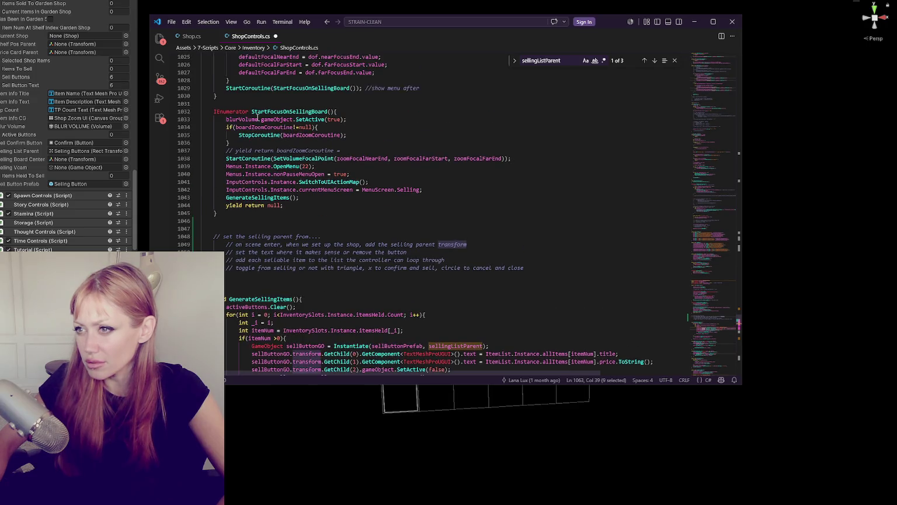
{"action": "scroll", "coordinate": [269, 117], "scroll_direction": "up", "scroll_amount": 8}
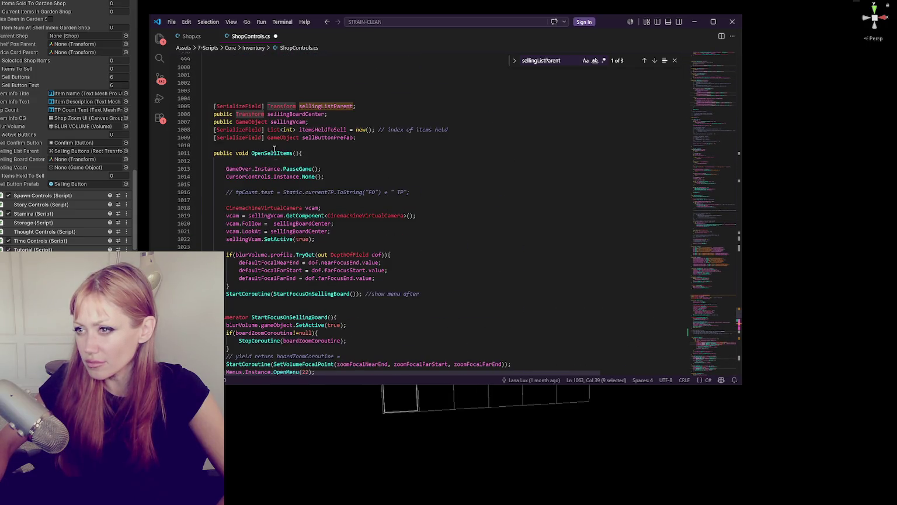
{"action": "scroll", "coordinate": [274, 150], "scroll_direction": "down", "scroll_amount": 3}
{"action": "double_click", "coordinate": [308, 114]}
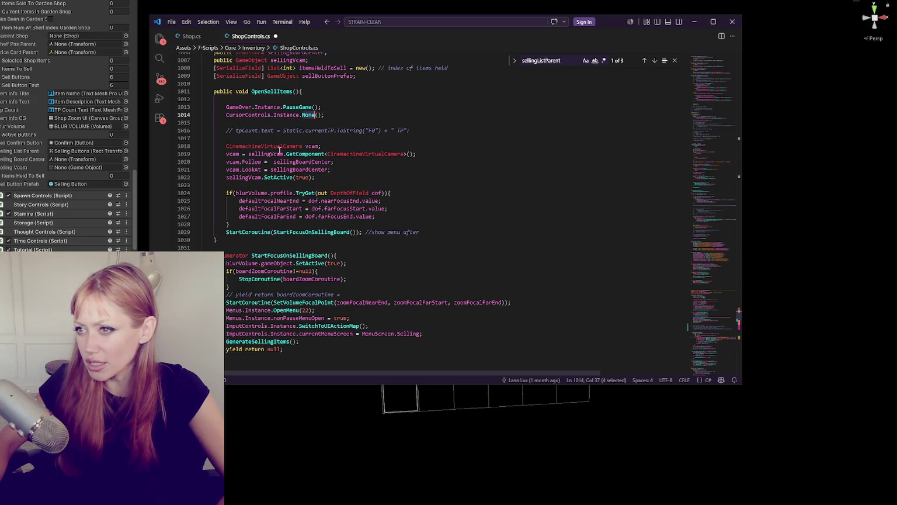
{"action": "double_click", "coordinate": [313, 146]}
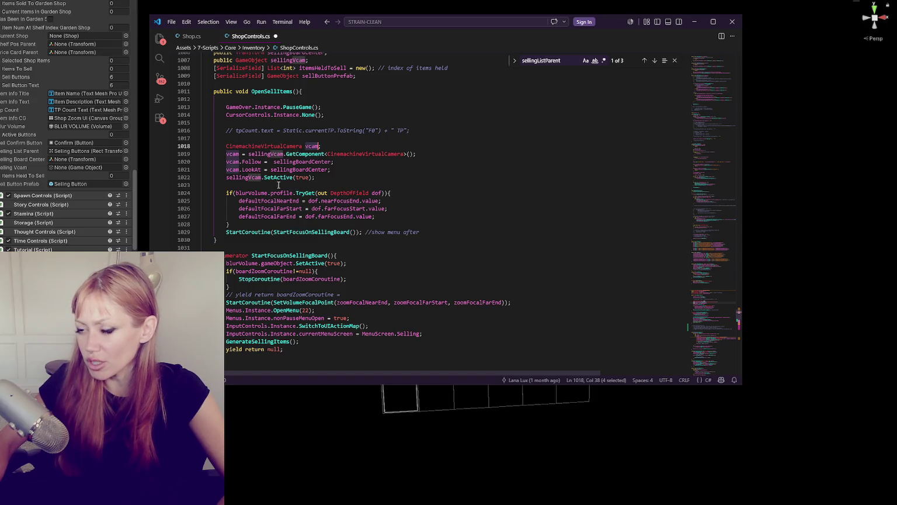
{"action": "double_click", "coordinate": [269, 200]}
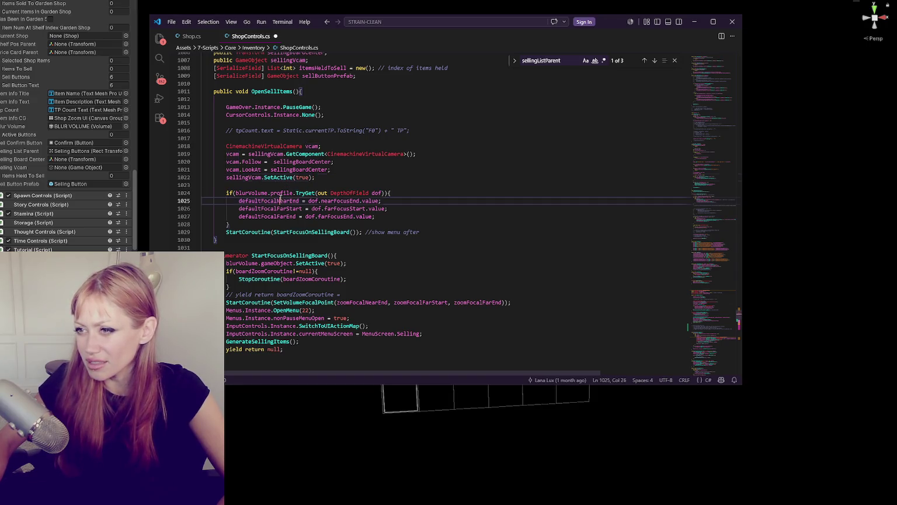
{"action": "scroll", "coordinate": [322, 212], "scroll_direction": "down", "scroll_amount": 2}
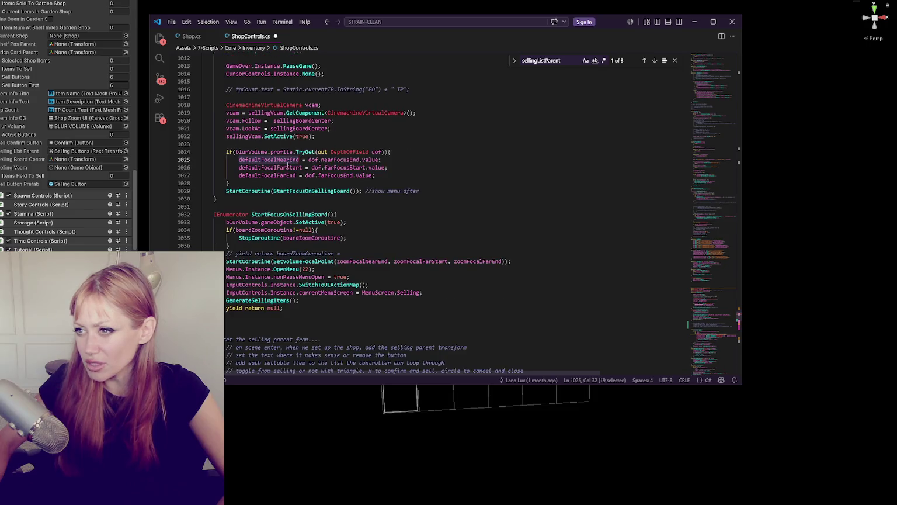
{"action": "double_click", "coordinate": [270, 191]}
Inspect the board code's StopCoroutine, boardZoomCoroutine, nonPauseMenuOpen and currentMenuScreen lines.
{"action": "scroll", "coordinate": [299, 213], "scroll_direction": "down", "scroll_amount": 2}
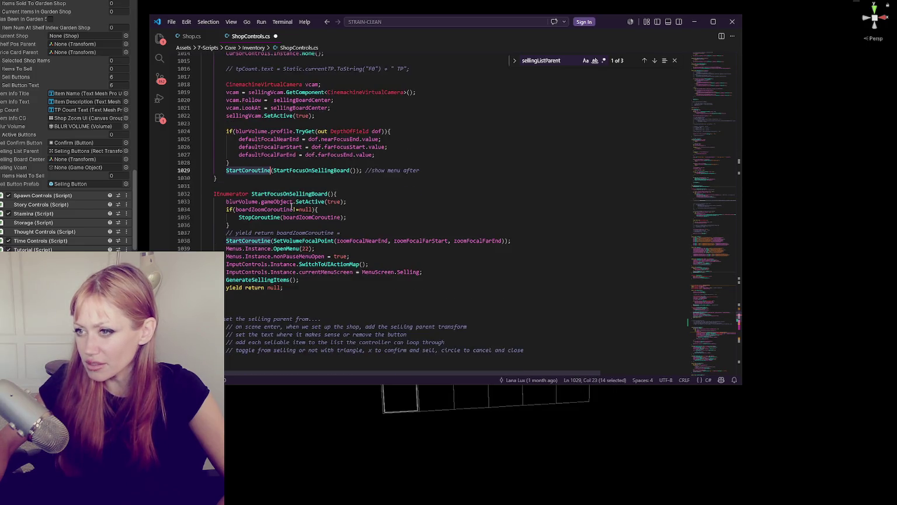
{"action": "double_click", "coordinate": [271, 181]}
{"action": "scroll", "coordinate": [319, 179], "scroll_direction": "down", "scroll_amount": 1}
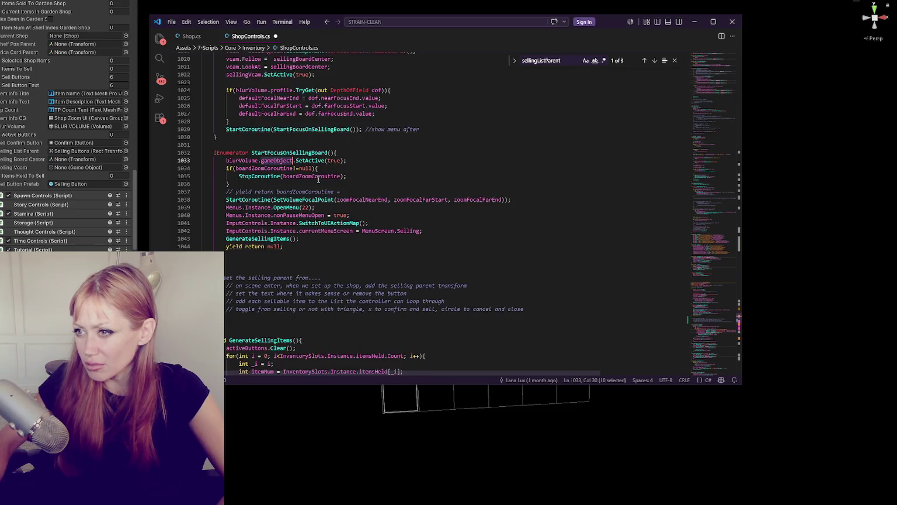
{"action": "double_click", "coordinate": [277, 176]}
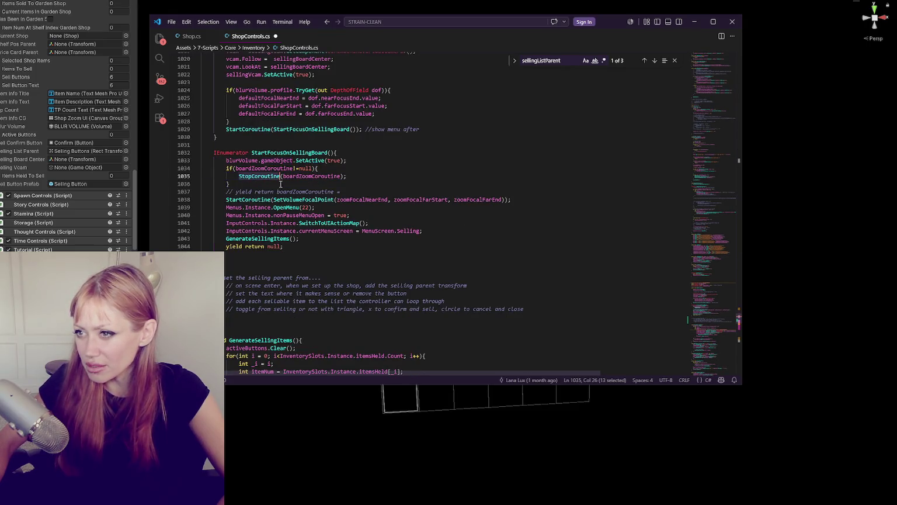
{"action": "double_click", "coordinate": [325, 175]}
{"action": "scroll", "coordinate": [263, 166], "scroll_direction": "down", "scroll_amount": 2}
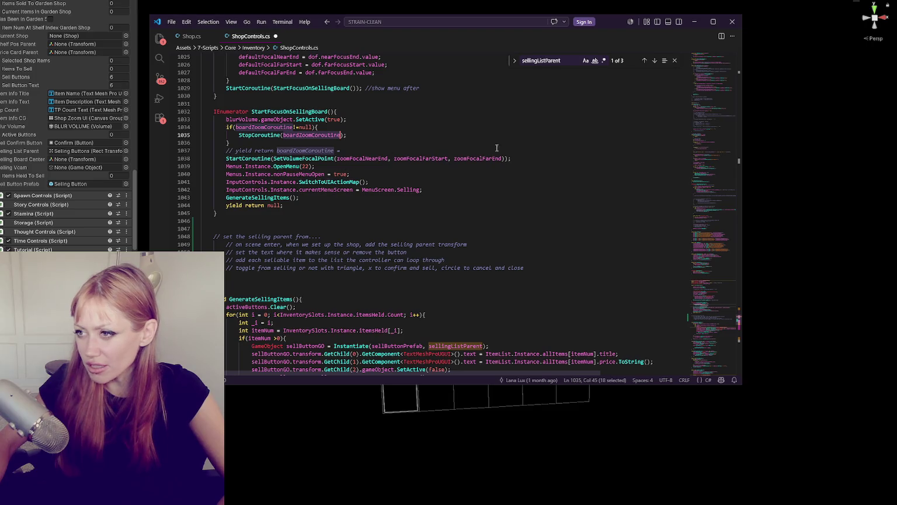
{"action": "key", "text": "Down"}
{"action": "key", "text": "Down"}
{"action": "key", "text": "Down"}
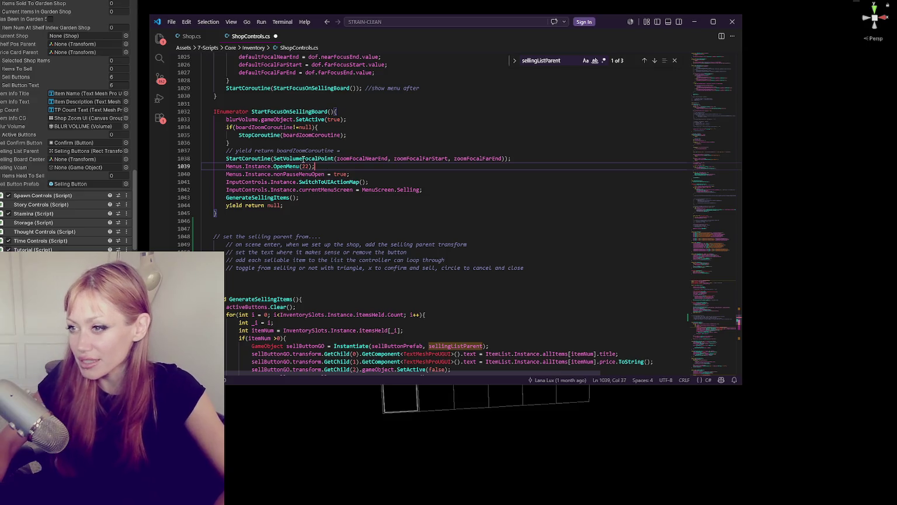
{"action": "double_click", "coordinate": [298, 174]}
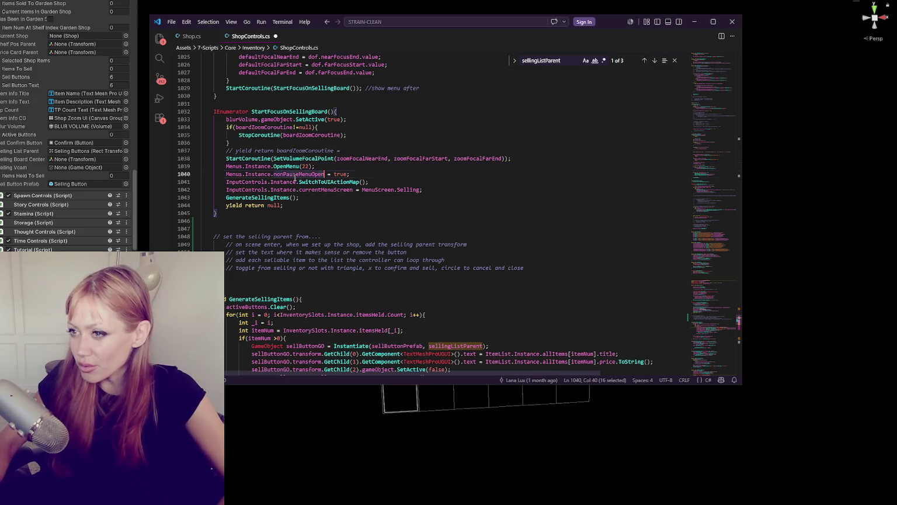
{"action": "double_click", "coordinate": [305, 189]}
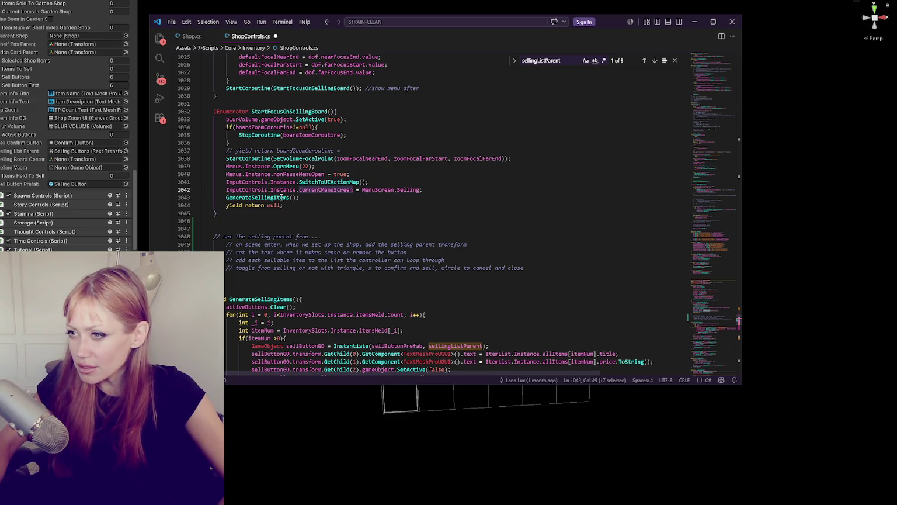
Scroll down to the CloseSellingBoard call in SellingConfirm on line 1110.
{"action": "scroll", "coordinate": [338, 183], "scroll_direction": "down", "scroll_amount": 6}
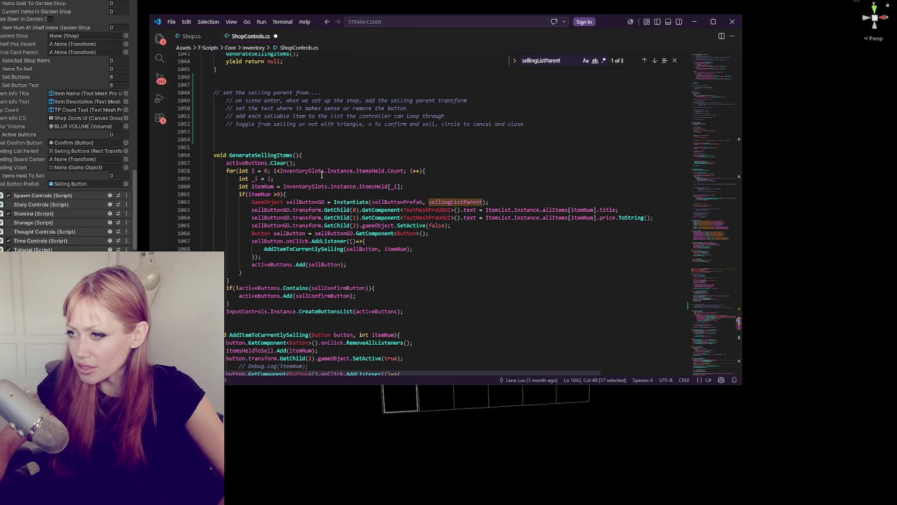
{"action": "scroll", "coordinate": [315, 185], "scroll_direction": "down", "scroll_amount": 4}
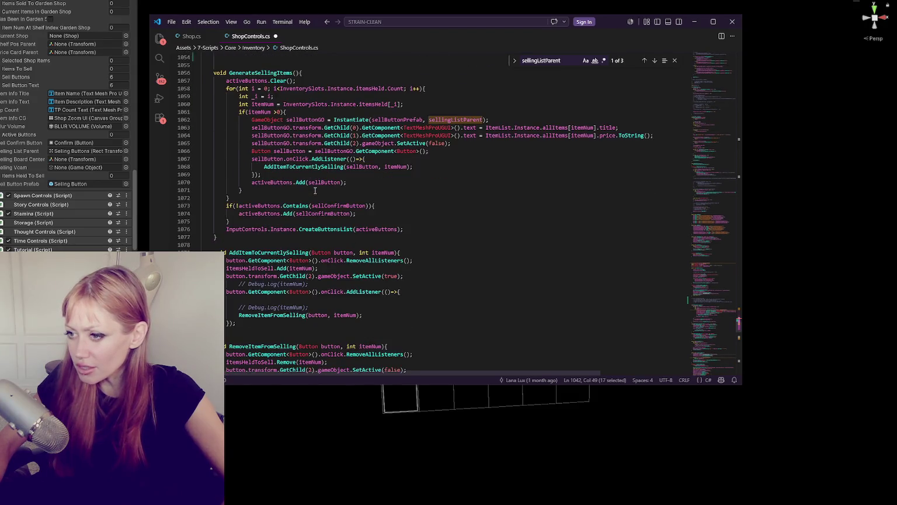
{"action": "scroll", "coordinate": [315, 191], "scroll_direction": "down", "scroll_amount": 2}
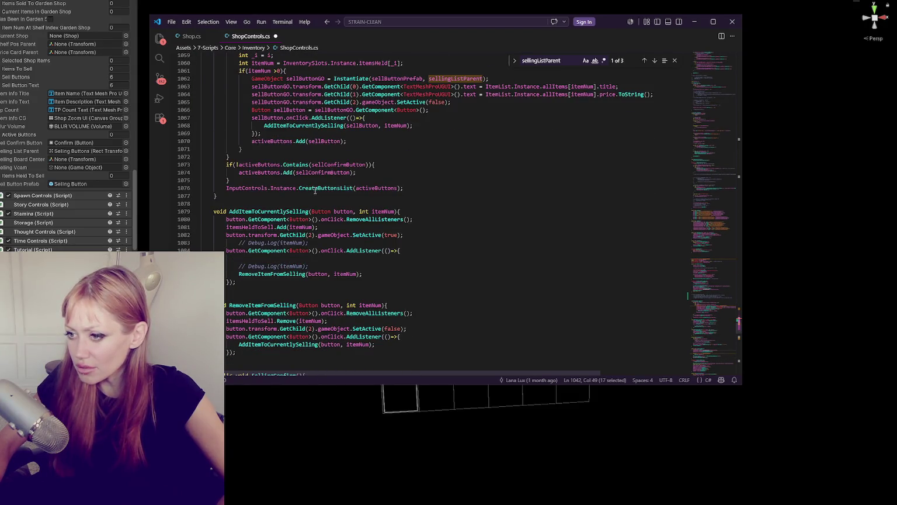
{"action": "scroll", "coordinate": [315, 191], "scroll_direction": "down", "scroll_amount": 3}
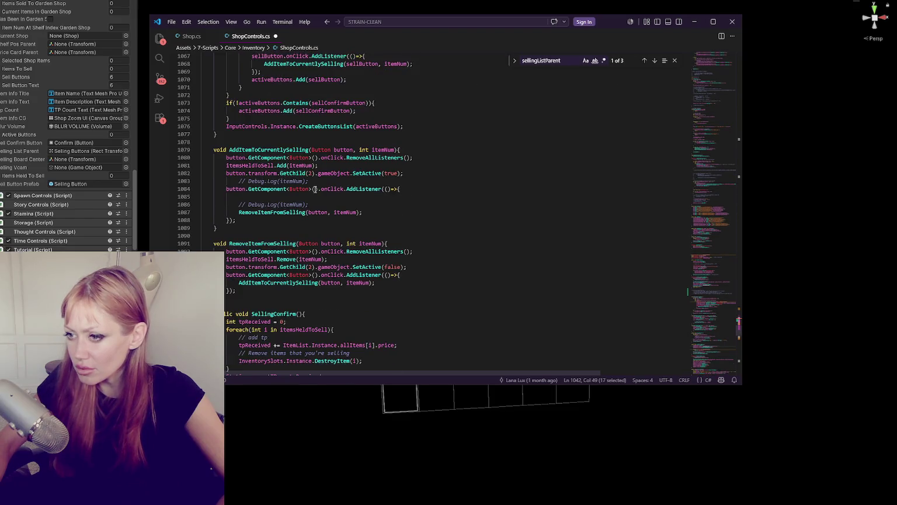
{"action": "scroll", "coordinate": [315, 188], "scroll_direction": "down", "scroll_amount": 5}
{"action": "double_click", "coordinate": [262, 269]}
{"action": "scroll", "coordinate": [320, 222], "scroll_direction": "down", "scroll_amount": 4}
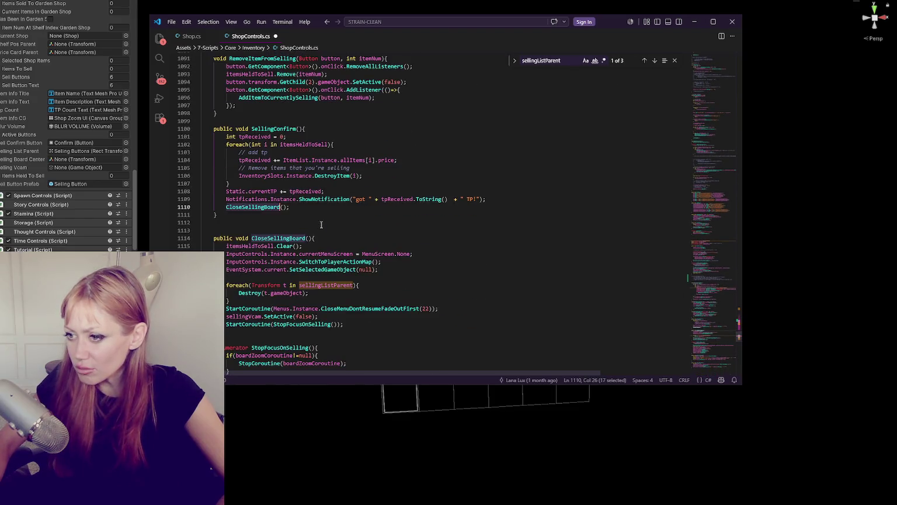
Comment out lines 1120–1122, the loop destroying sellingListParent's children, and add a blank line below.
{"action": "left_click", "coordinate": [269, 252]}
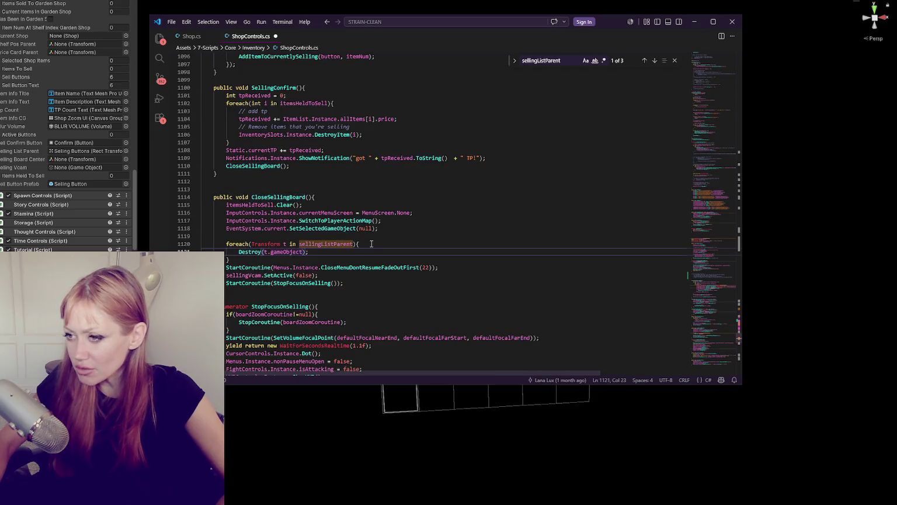
{"action": "left_click_drag", "start_coordinate": [374, 242], "coordinate": [380, 260]}
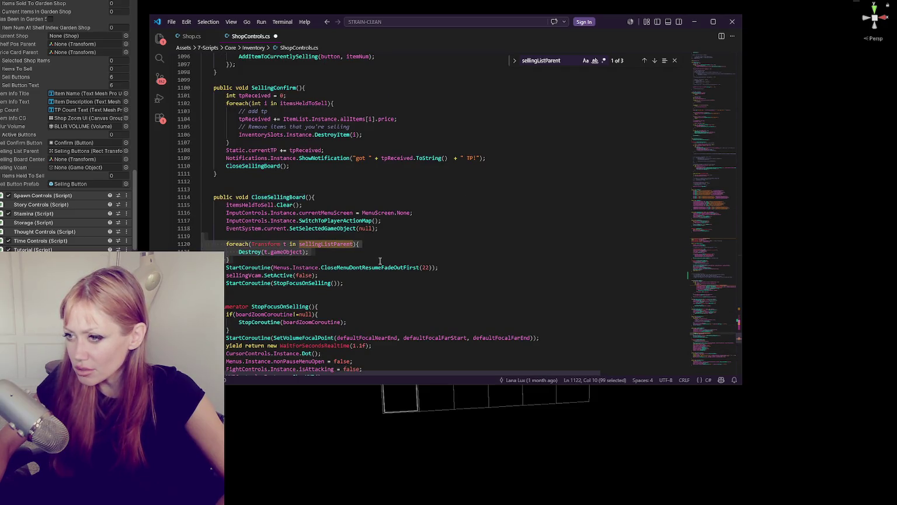
{"action": "key", "text": "ctrl+slash"}
{"action": "key", "text": "Right"}
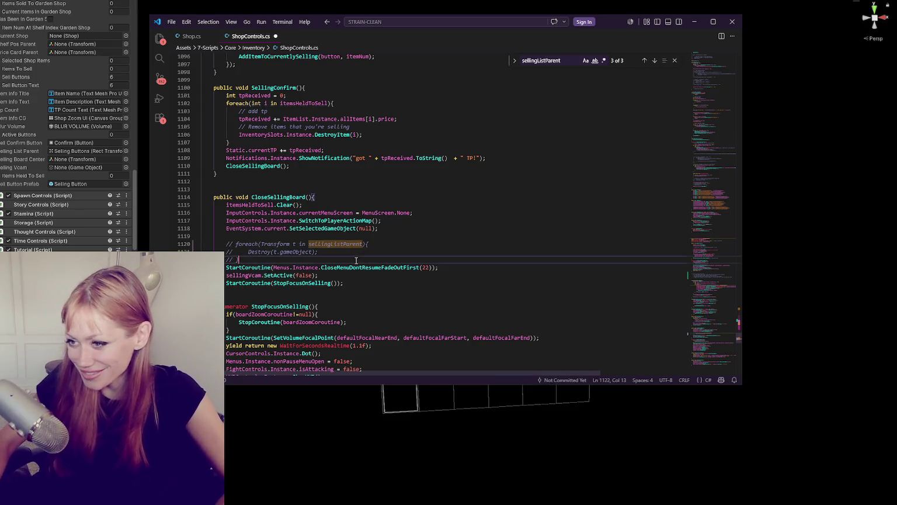
{"action": "key", "text": "Return"}
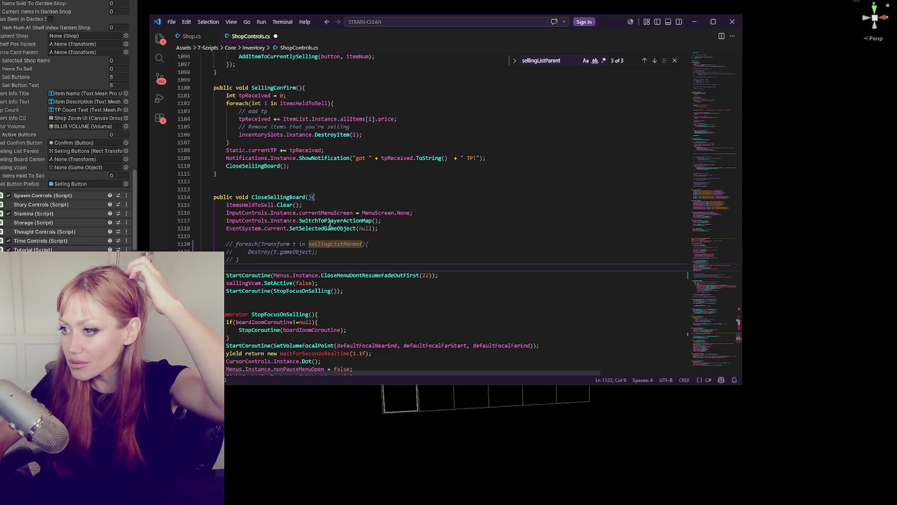
{"action": "scroll", "coordinate": [330, 222], "scroll_direction": "up", "scroll_amount": 4}
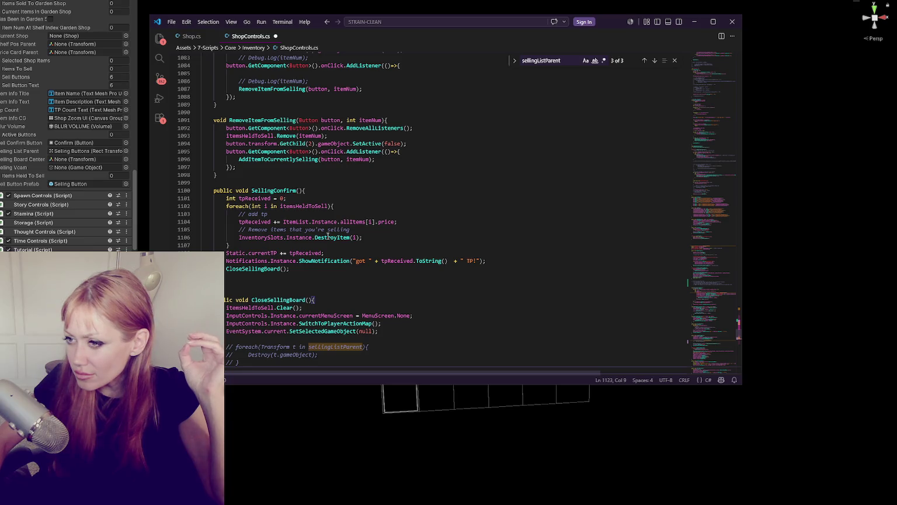
{"action": "scroll", "coordinate": [275, 253], "scroll_direction": "up", "scroll_amount": 3}
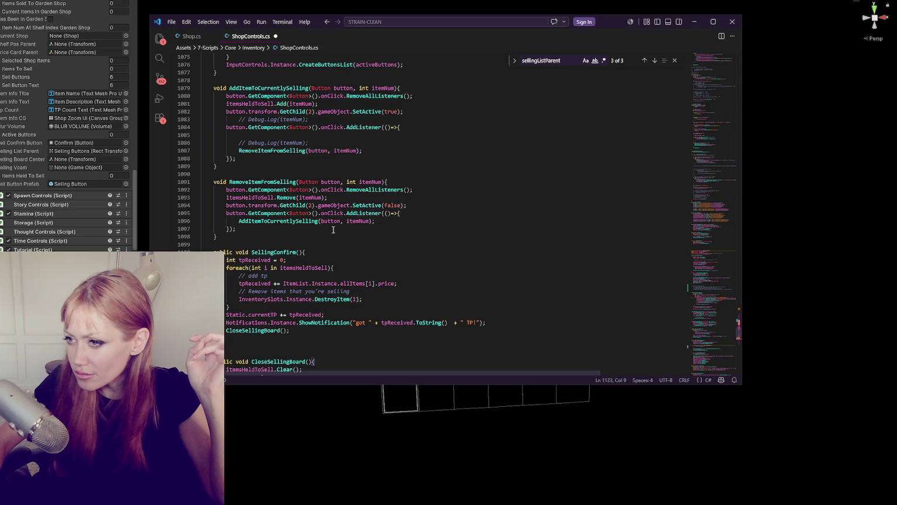
Select and copy the GenerateSellingItems for-loop, then comment it out as a backup.
{"action": "scroll", "coordinate": [333, 230], "scroll_direction": "up", "scroll_amount": 3}
{"action": "scroll", "coordinate": [290, 167], "scroll_direction": "up", "scroll_amount": 6}
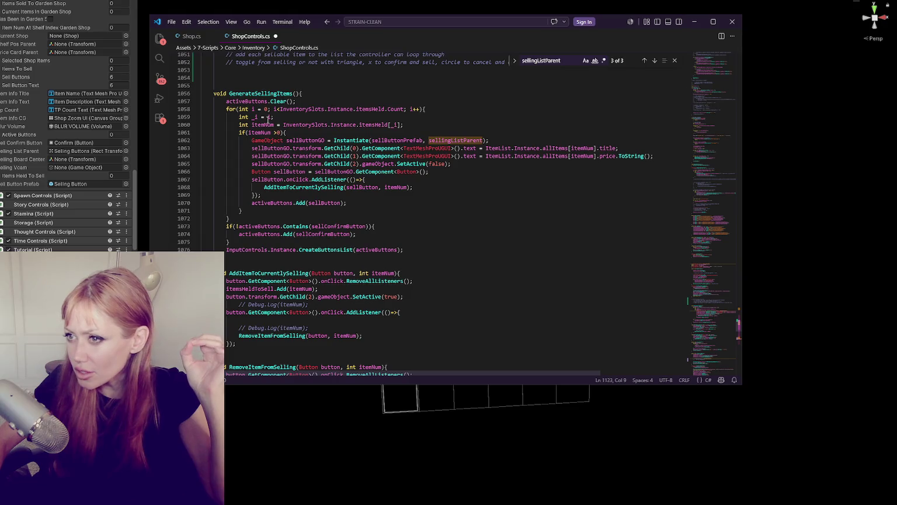
{"action": "left_click_drag", "start_coordinate": [202, 109], "coordinate": [367, 209]}
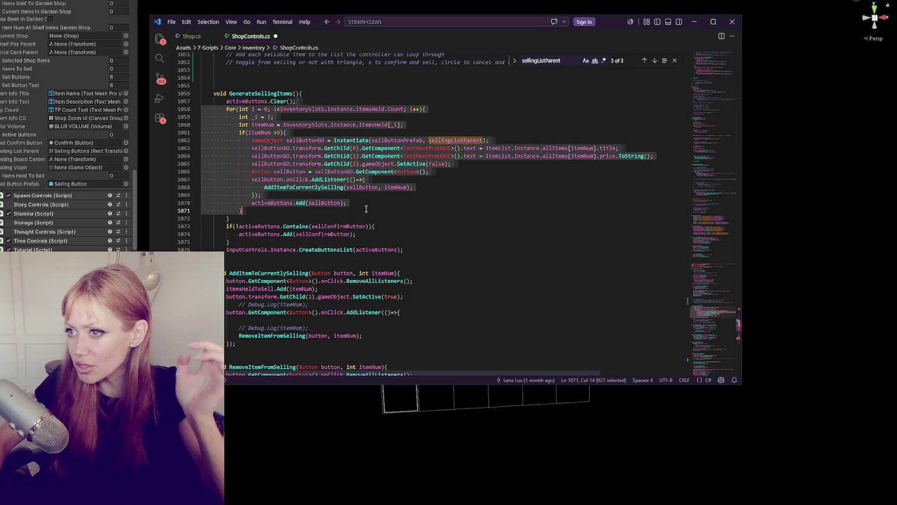
{"action": "key", "text": "shift+Down"}
{"action": "key", "text": "ctrl+c"}
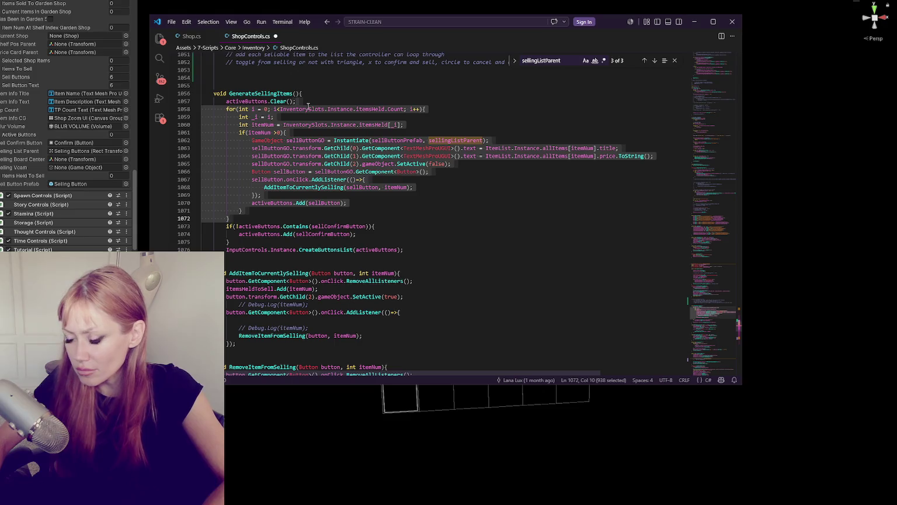
{"action": "key", "text": "ctrl+slash"}
Paste an uncommented working copy of the loop after activeButtons.Clear().
{"action": "left_click", "coordinate": [373, 96]}
{"action": "left_click", "coordinate": [372, 100]}
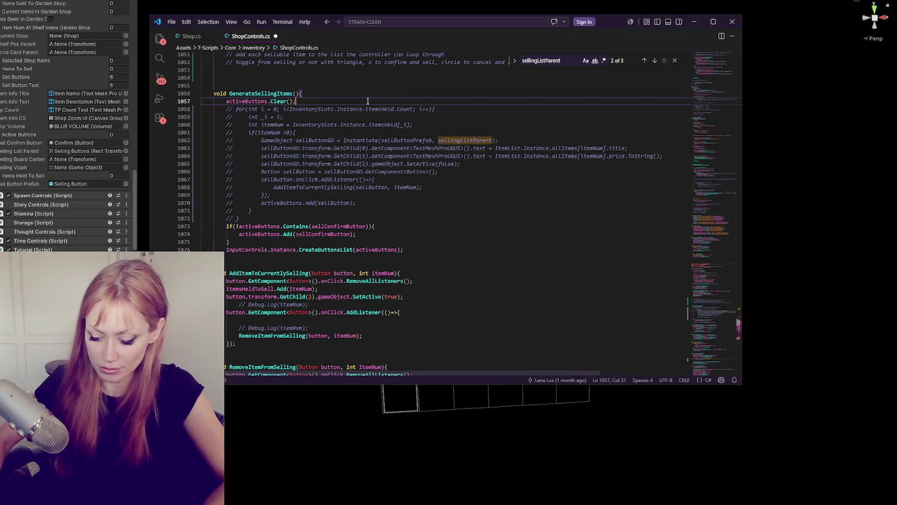
{"action": "key", "text": "Return"}
{"action": "key", "text": "ctrl+v"}
{"action": "key", "text": "Return"}
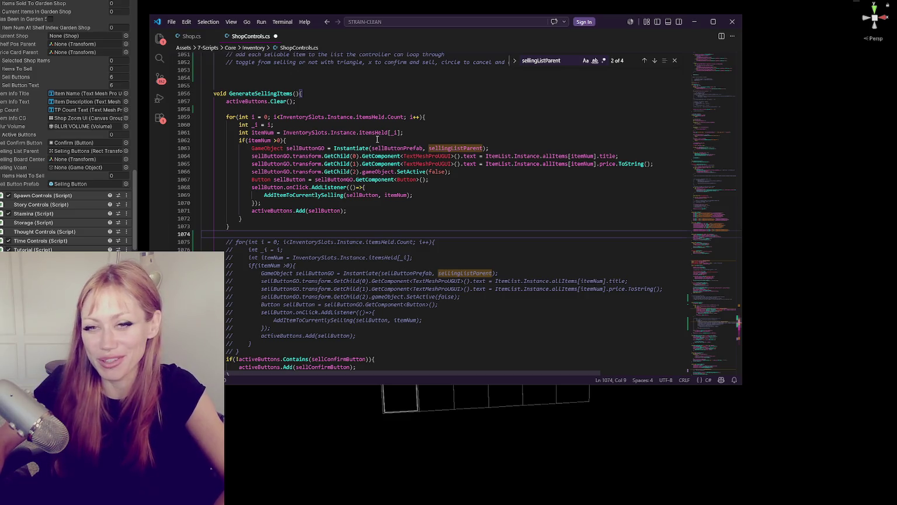
Review the new loop's itemNum line and its sellButtonGO and activeButtons uses.
{"action": "left_click", "coordinate": [357, 217]}
{"action": "scroll", "coordinate": [357, 218], "scroll_direction": "up", "scroll_amount": 2}
{"action": "left_click", "coordinate": [308, 173]}
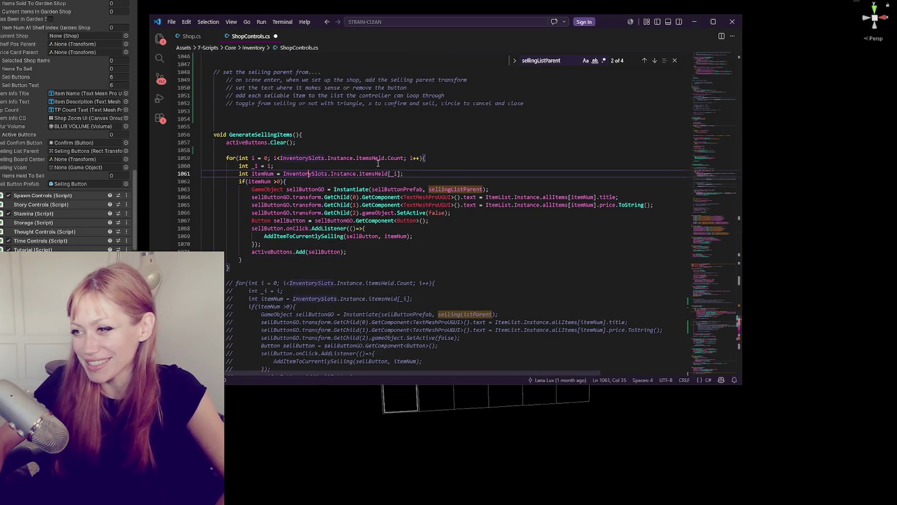
{"action": "double_click", "coordinate": [318, 189]}
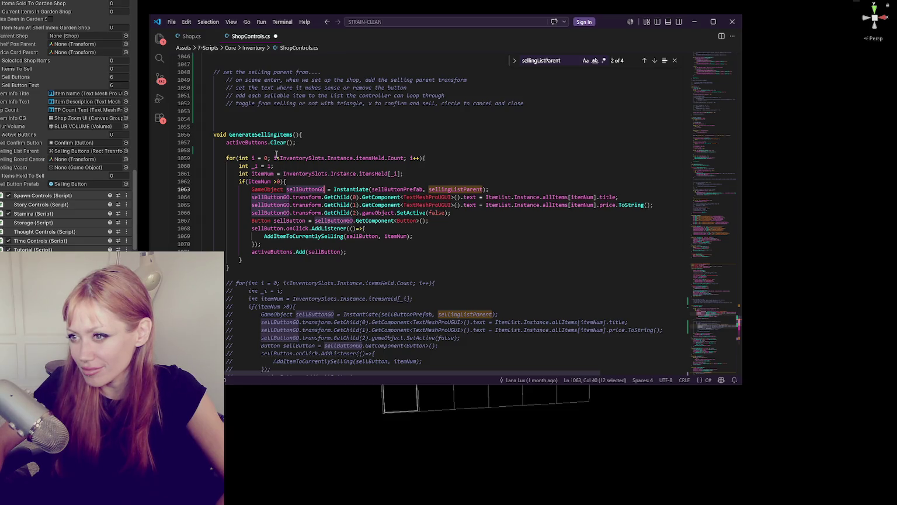
{"action": "double_click", "coordinate": [254, 142]}
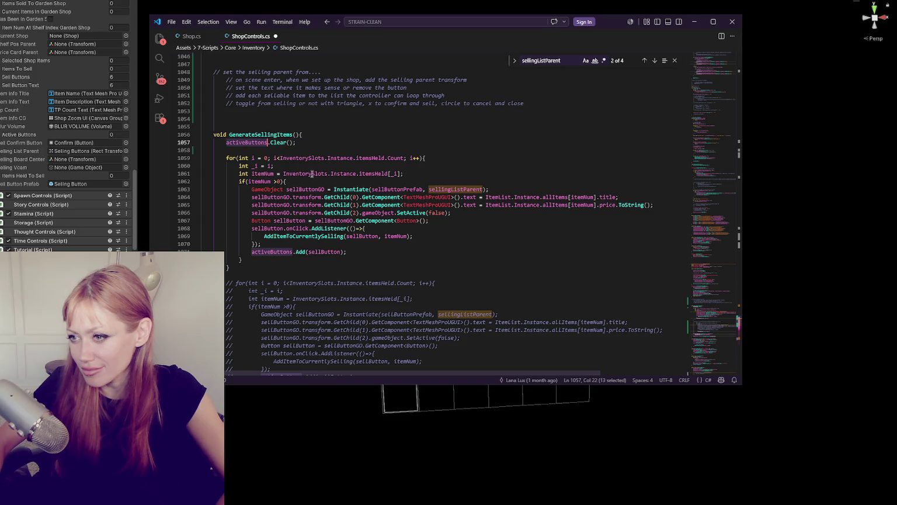
{"action": "scroll", "coordinate": [307, 174], "scroll_direction": "up", "scroll_amount": 4}
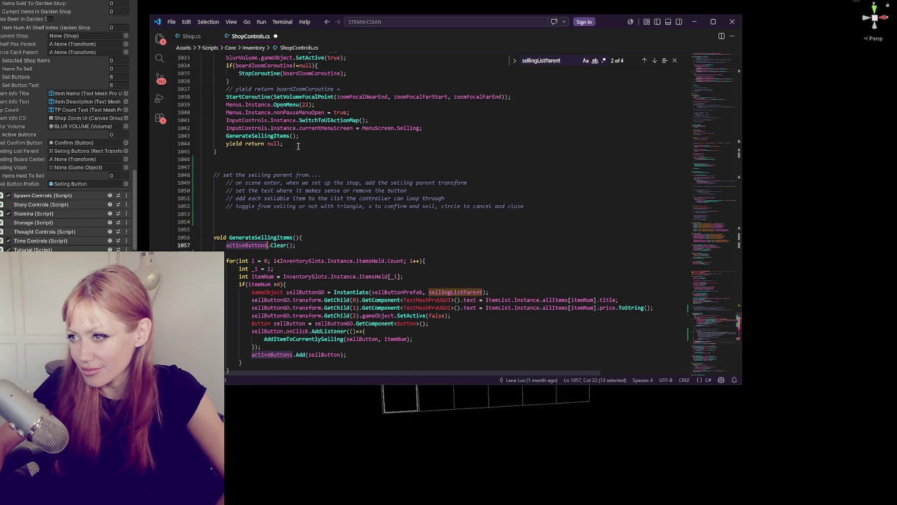
{"action": "scroll", "coordinate": [310, 144], "scroll_direction": "up", "scroll_amount": 3}
{"action": "scroll", "coordinate": [310, 143], "scroll_direction": "up", "scroll_amount": 10}
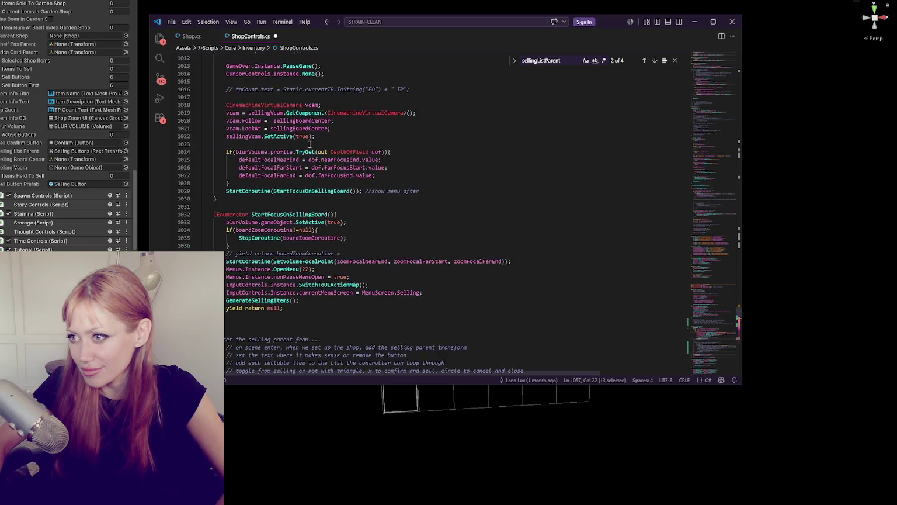
Search for sellingListParent and start a 'GameObject sellButtonGO =' line below the Instantiate line.
{"action": "double_click", "coordinate": [328, 167]}
{"action": "key", "text": "ctrl+f"}
{"action": "scroll", "coordinate": [339, 168], "scroll_direction": "down", "scroll_amount": 13}
{"action": "scroll", "coordinate": [342, 167], "scroll_direction": "down", "scroll_amount": 2}
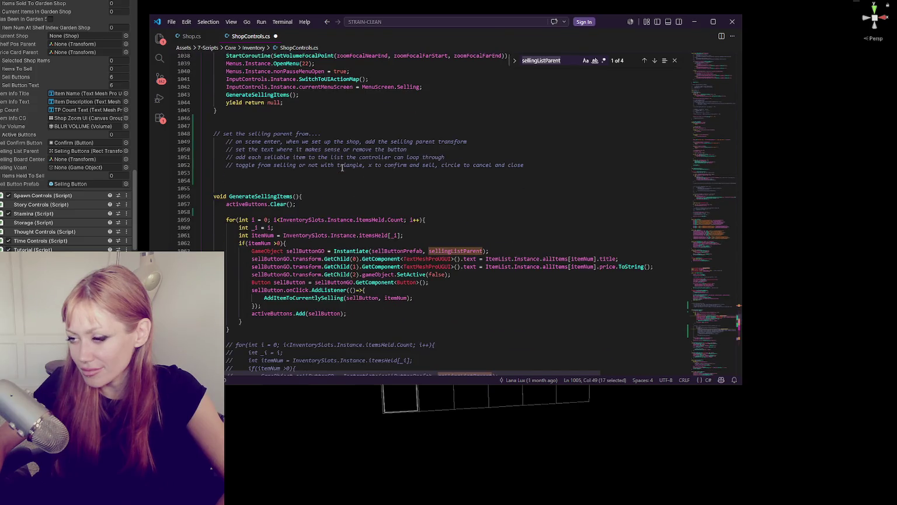
{"action": "left_click", "coordinate": [494, 230]}
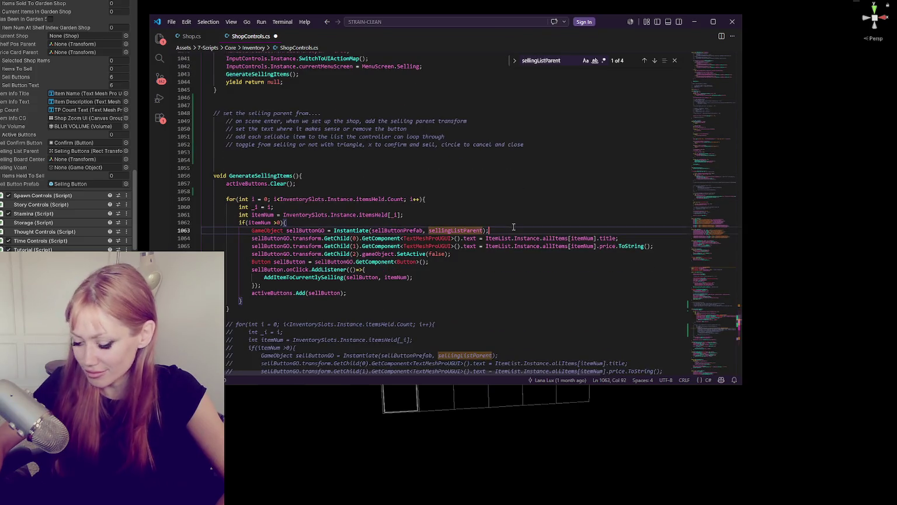
{"action": "key", "text": "Return"}
{"action": "key", "text": "Return"}
{"action": "left_click_drag", "start_coordinate": [252, 231], "coordinate": [324, 230]}
{"action": "key", "text": "ctrl+c"}
{"action": "left_click", "coordinate": [308, 248]}
{"action": "key", "text": "ctrl+v"}
{"action": "type", "text": "="}
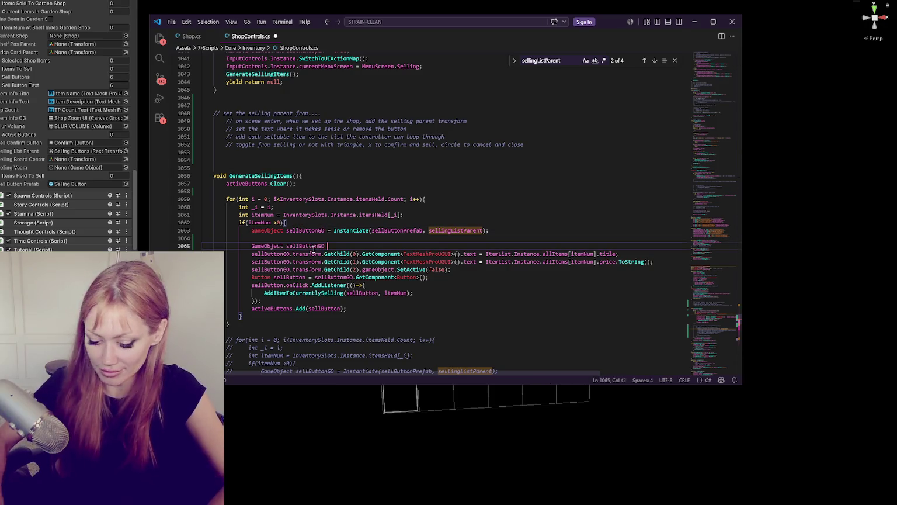
Finish the line as sellingListParent.GetChild(i); and comment out the GetChild(2) SetActive(false) line.
{"action": "double_click", "coordinate": [464, 230]}
{"action": "key", "text": "ctrl+c"}
{"action": "left_click", "coordinate": [453, 247]}
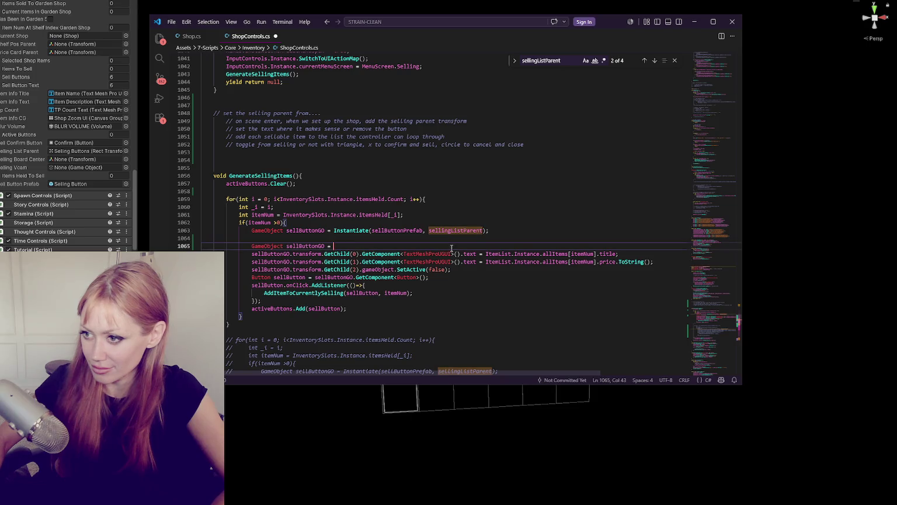
{"action": "key", "text": "ctrl+v"}
{"action": "type", "text": ".GetChild(i);"}
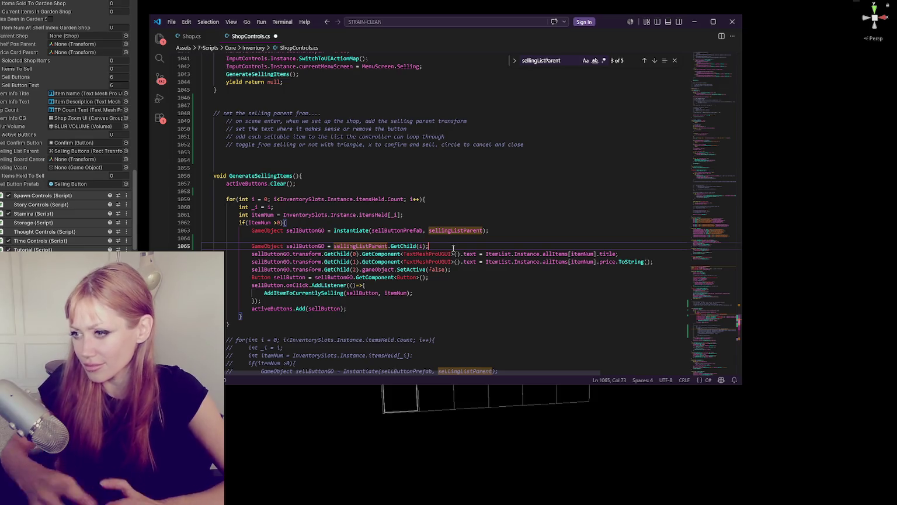
{"action": "left_click", "coordinate": [451, 269]}
{"action": "key", "text": "ctrl+slash"}
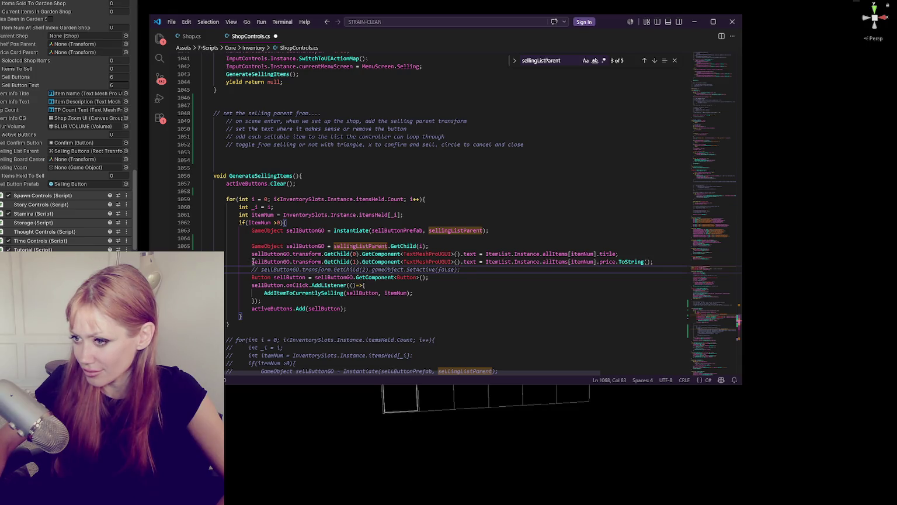
Comment out the old title and price text lines and start a child 0 text setter with "SELL FOR ".
{"action": "double_click", "coordinate": [295, 246]}
{"action": "mouse_move", "coordinate": [251, 253]}
{"action": "left_mouse_down"}
{"action": "mouse_move", "coordinate": [471, 254]}
{"action": "mouse_move", "coordinate": [451, 262]}
{"action": "left_mouse_up"}
{"action": "key", "text": "ctrl+slash"}
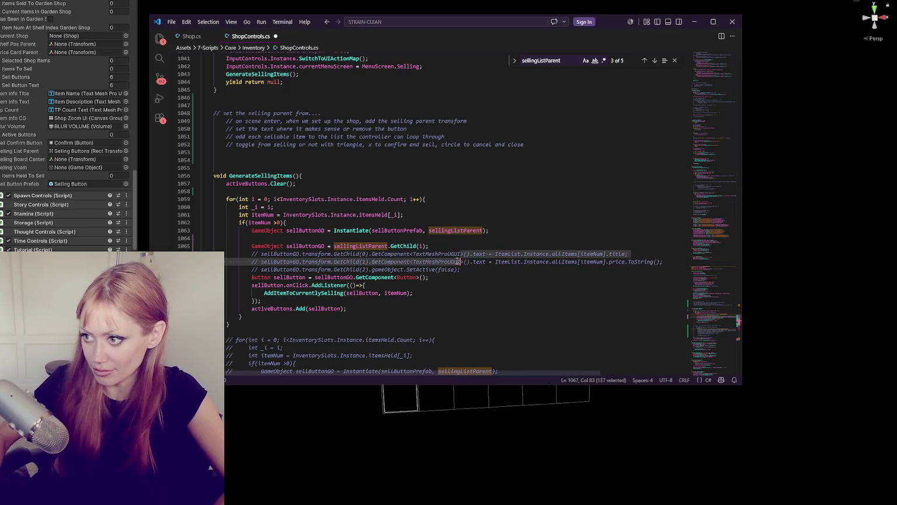
{"action": "left_click", "coordinate": [474, 249]}
{"action": "key", "text": "Return"}
{"action": "key", "text": "ctrl+v"}
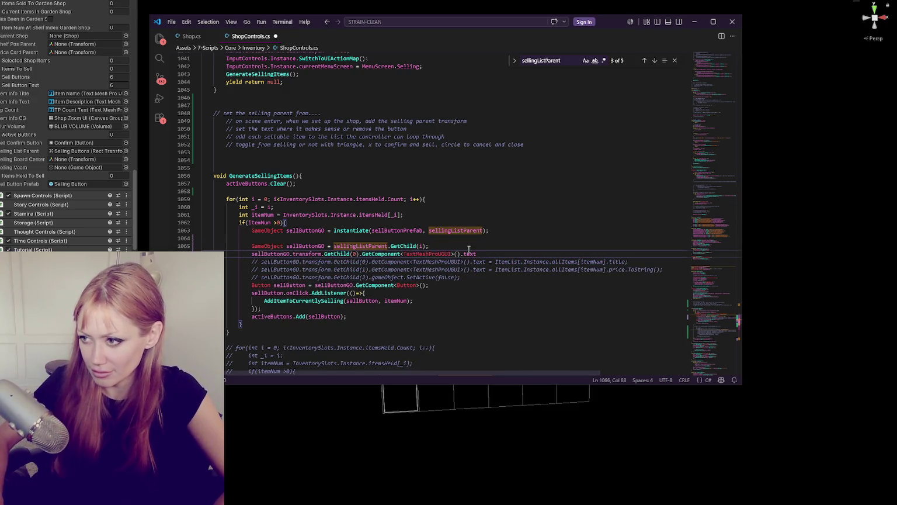
{"action": "type", "text": " = \"SELL FOR \" +"}
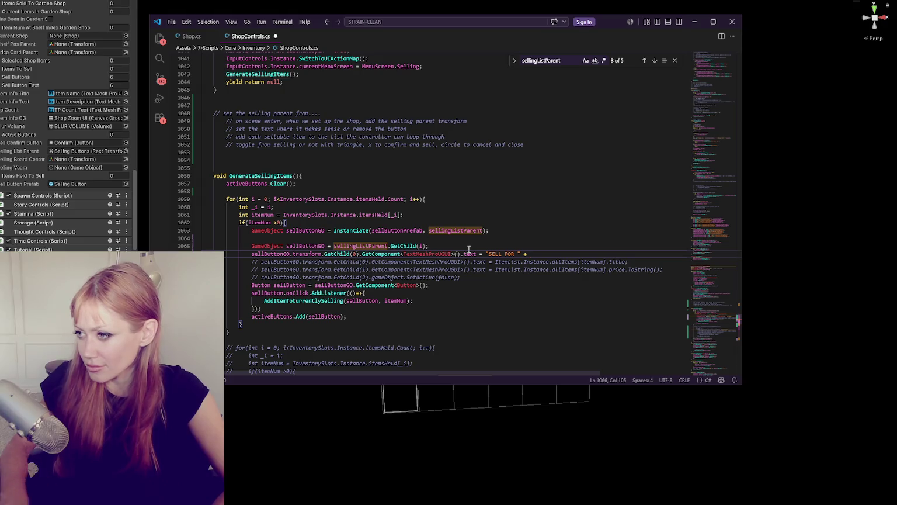
Append the held item's price.ToString() and + "TP" to the label, undoing the extra parentheses.
{"action": "left_click_drag", "start_coordinate": [496, 269], "coordinate": [652, 269]}
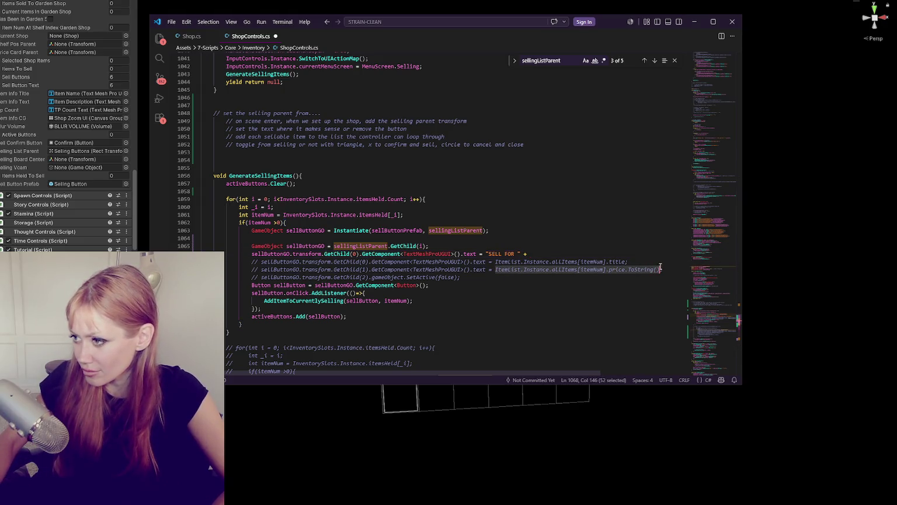
{"action": "key", "text": "ctrl+c"}
{"action": "left_click", "coordinate": [596, 253]}
{"action": "key", "text": "ctrl+v"}
{"action": "type", "text": "\""}
{"action": "key", "text": "BackSpace"}
{"action": "key", "text": "BackSpace"}
{"action": "type", "text": "+ \"T"}
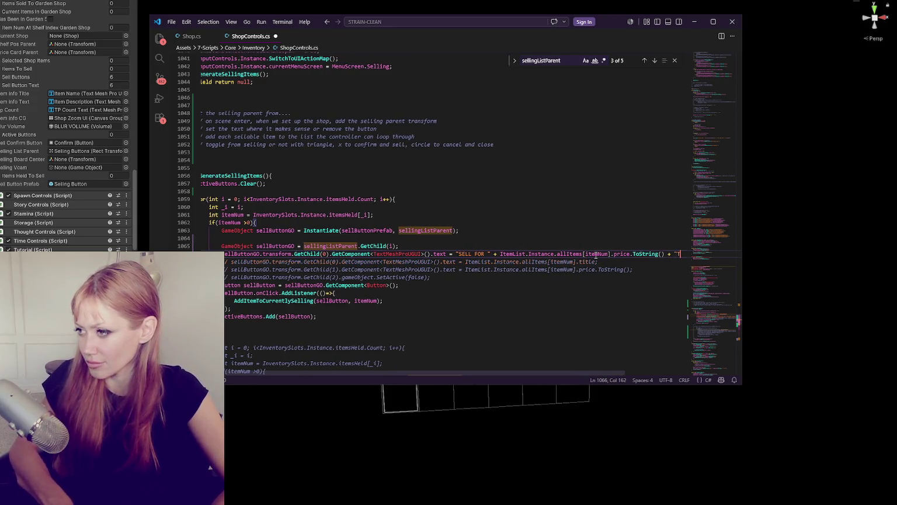
{"action": "type", "text": "P\");"}
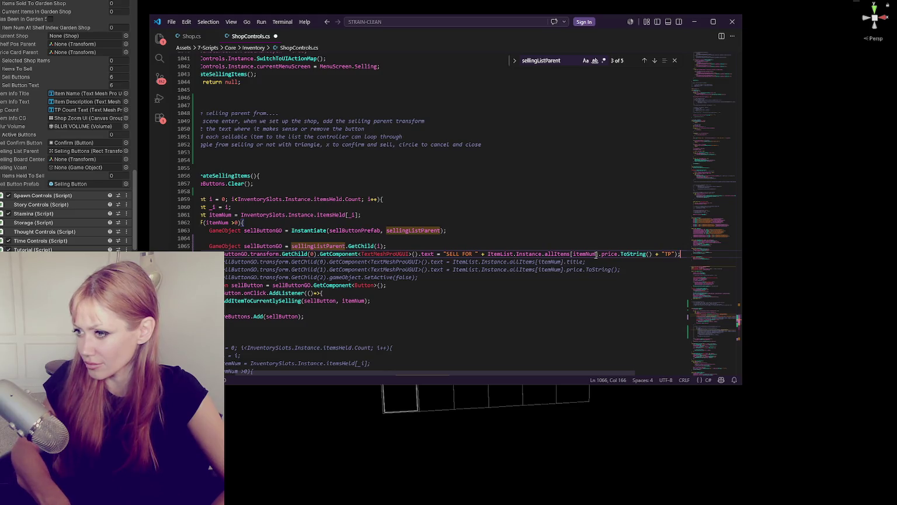
{"action": "left_click", "coordinate": [444, 254]}
{"action": "type", "text": "("}
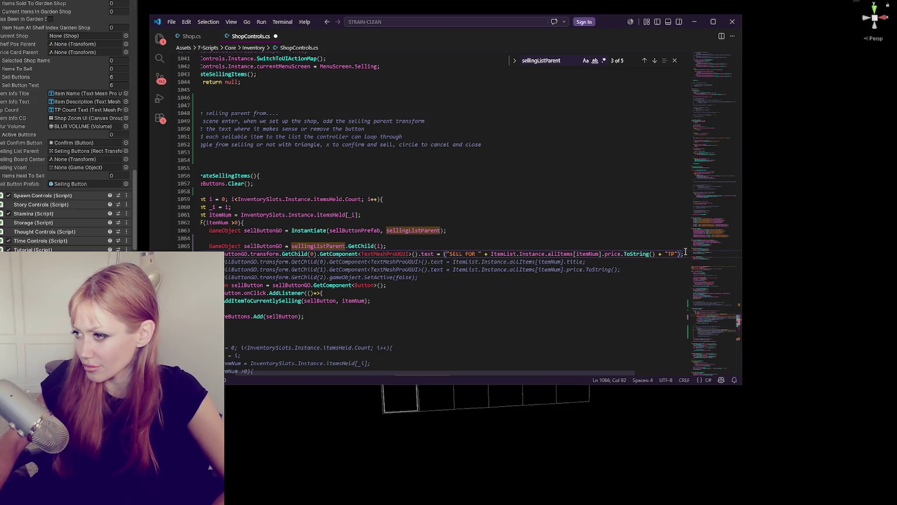
{"action": "key", "text": "ctrl+z"}
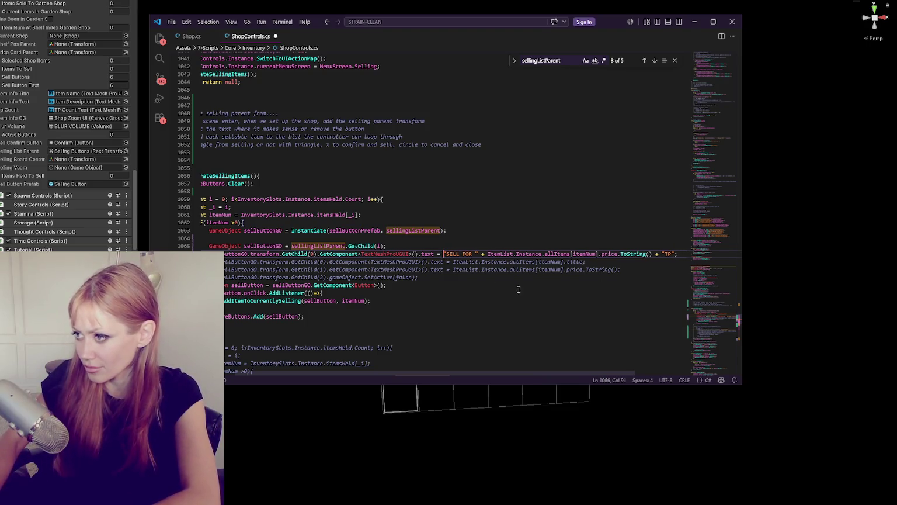
{"action": "scroll", "coordinate": [338, 377], "scroll_direction": "left", "scroll_amount": 2}
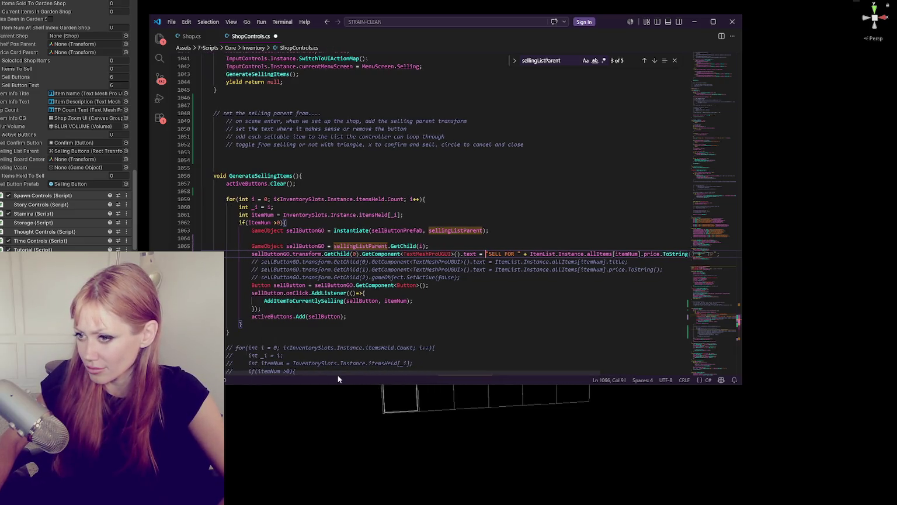
{"action": "double_click", "coordinate": [327, 293]}
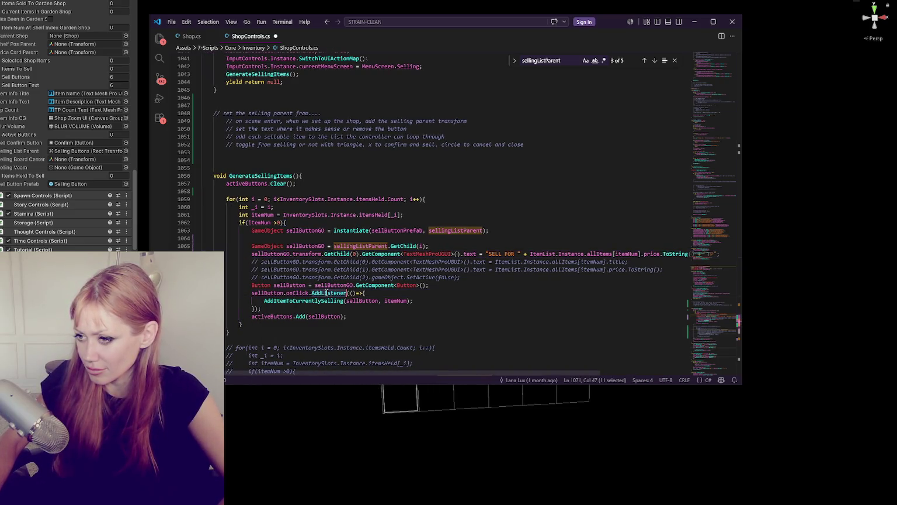
Delete the Instantiate line and the three old commented label lines from the working loop.
{"action": "double_click", "coordinate": [299, 285]}
{"action": "scroll", "coordinate": [339, 249], "scroll_direction": "down", "scroll_amount": 2}
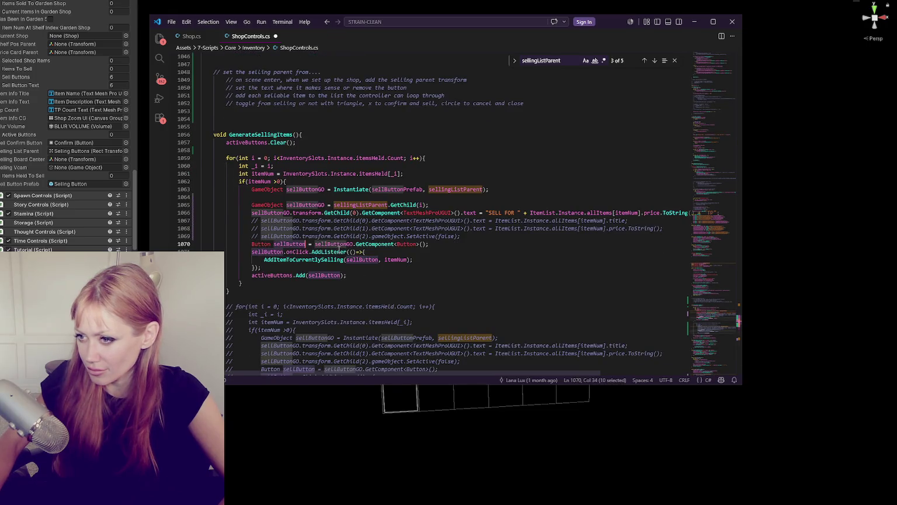
{"action": "left_click", "coordinate": [399, 244]}
{"action": "double_click", "coordinate": [327, 252]}
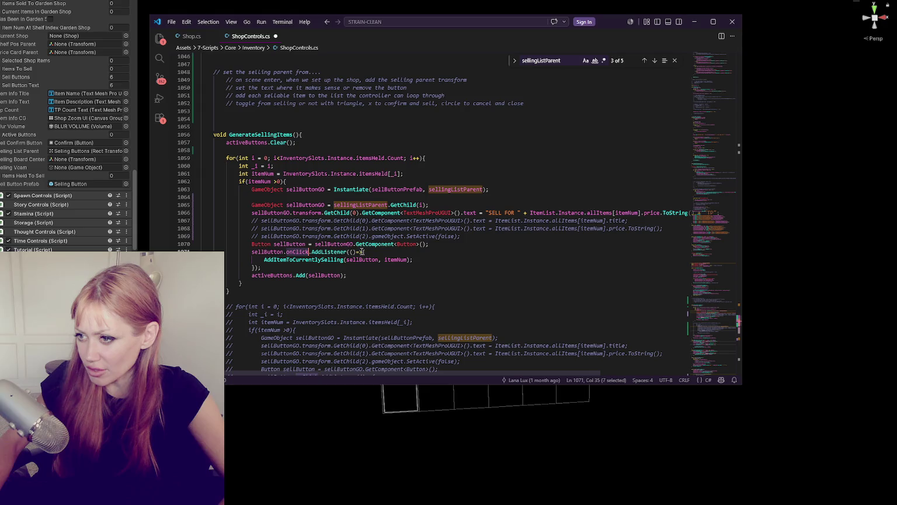
{"action": "double_click", "coordinate": [368, 259]}
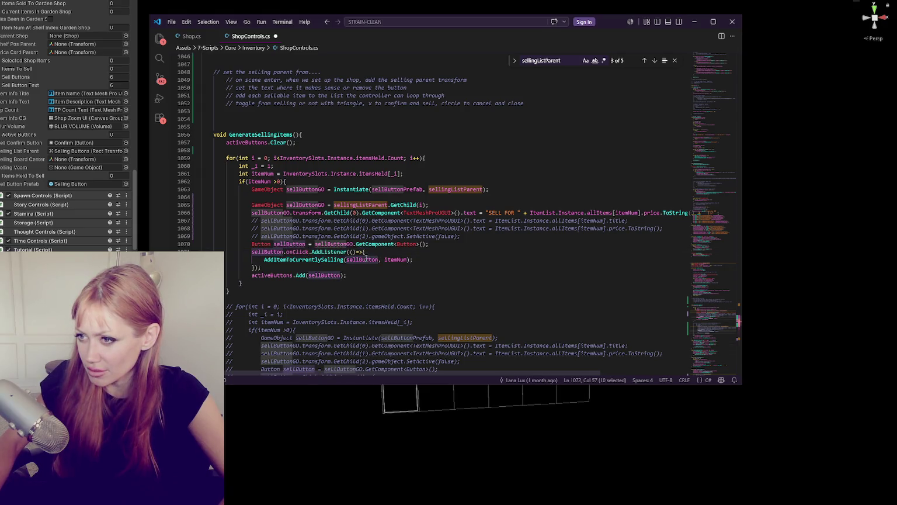
{"action": "left_click", "coordinate": [386, 190]}
{"action": "key", "text": "ctrl+slash"}
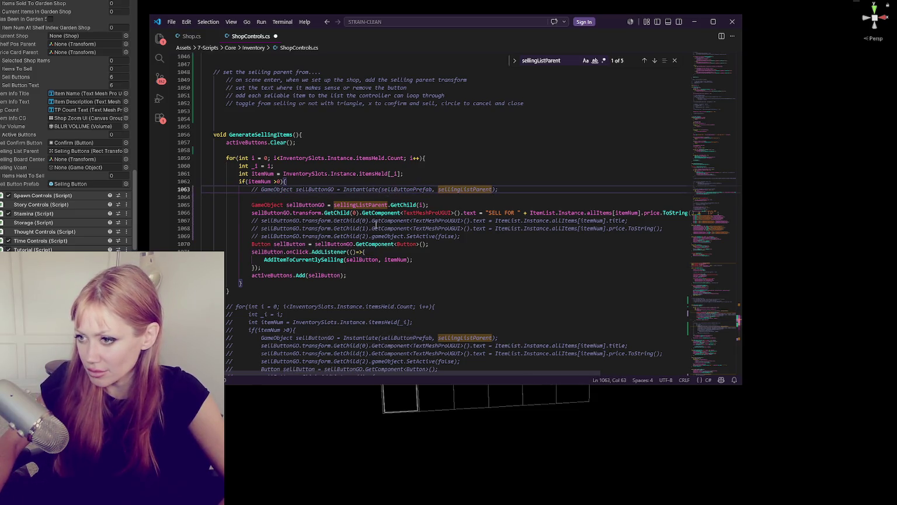
{"action": "key", "text": "shift+Up"}
{"action": "key", "text": "BackSpace"}
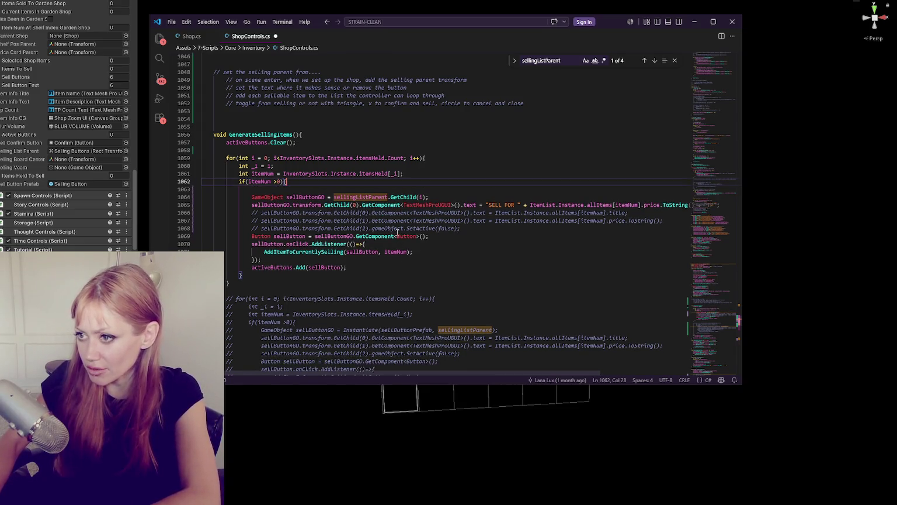
{"action": "mouse_move", "coordinate": [201, 213]}
{"action": "left_mouse_down"}
{"action": "mouse_move", "coordinate": [462, 236]}
{"action": "mouse_move", "coordinate": [461, 229]}
{"action": "left_mouse_up"}
{"action": "key", "text": "BackSpace"}
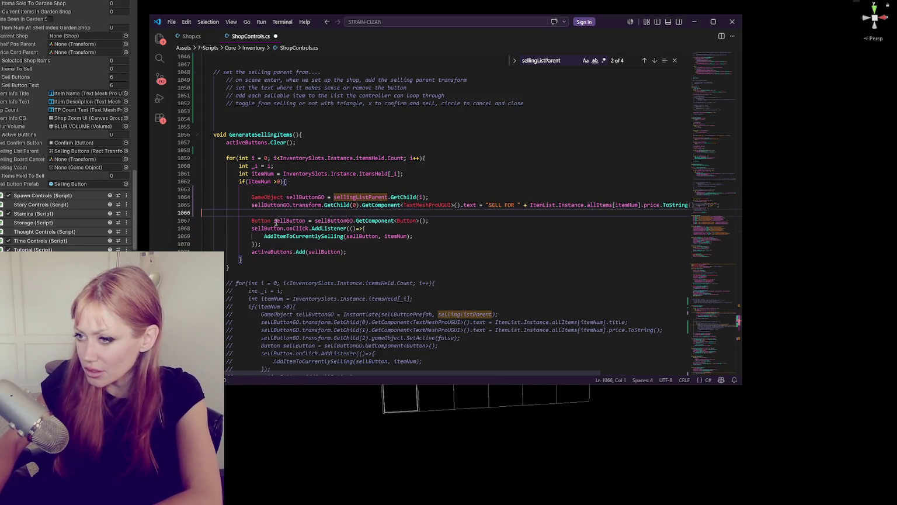
{"action": "left_click", "coordinate": [339, 244]}
{"action": "key", "text": "Return"}
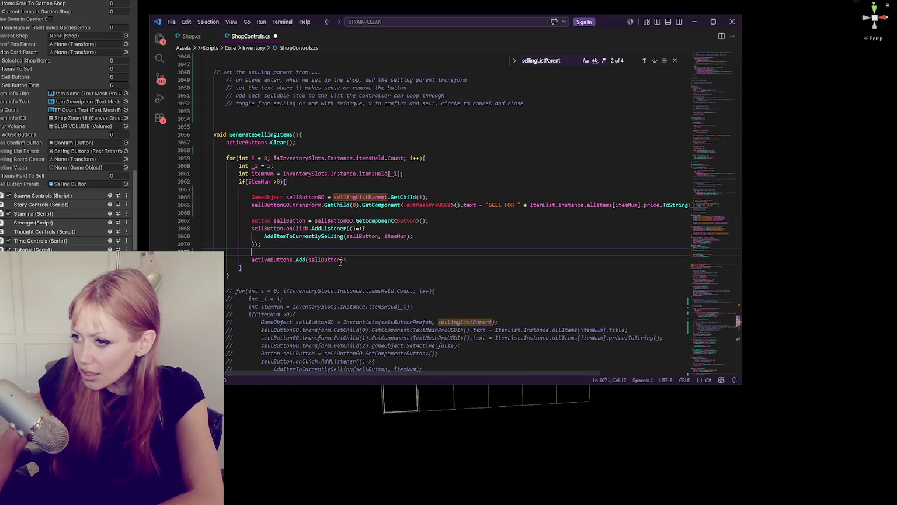
Add sellButton.onClick.RemoveAllListeners(); above the AddListener call and save ShopControls.cs.
{"action": "left_click", "coordinate": [328, 179]}
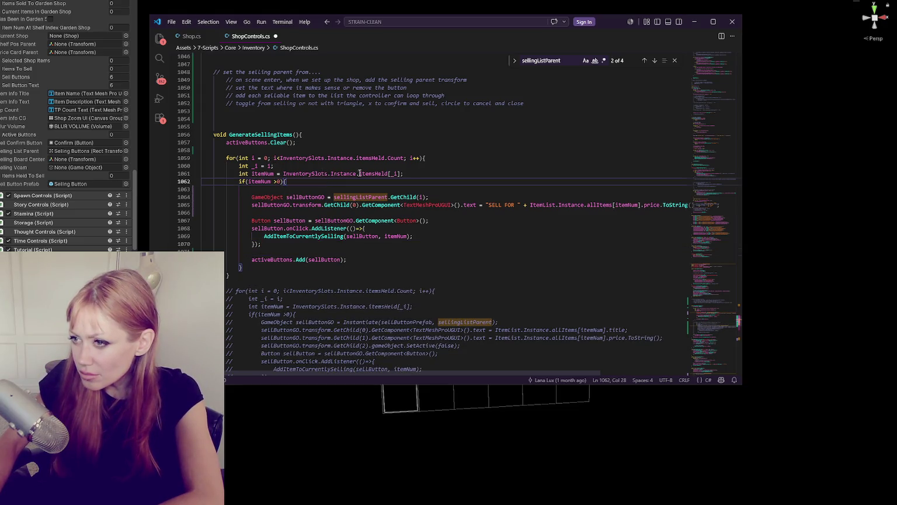
{"action": "left_click", "coordinate": [261, 174]}
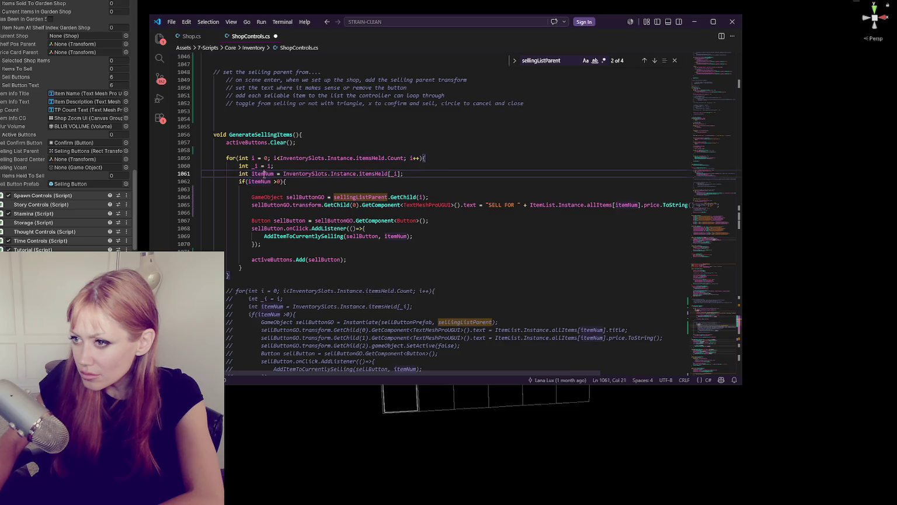
{"action": "left_click", "coordinate": [339, 181]}
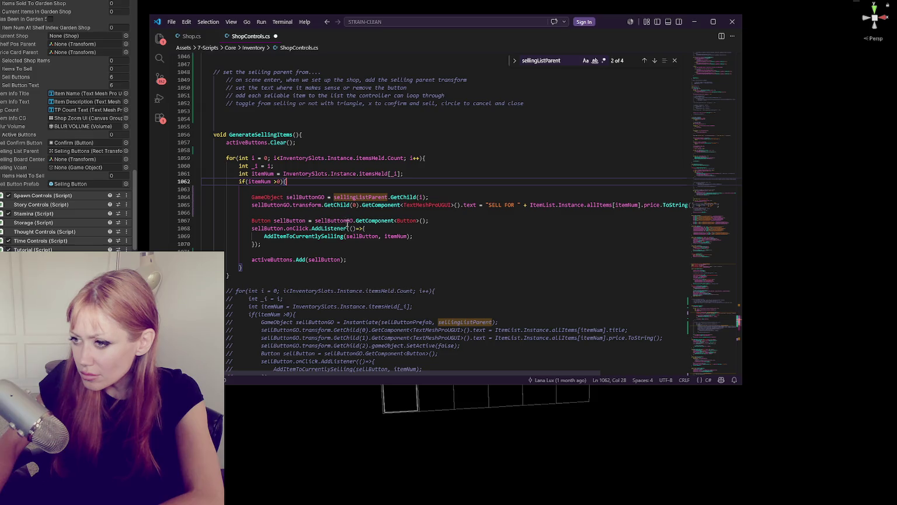
{"action": "double_click", "coordinate": [335, 229]}
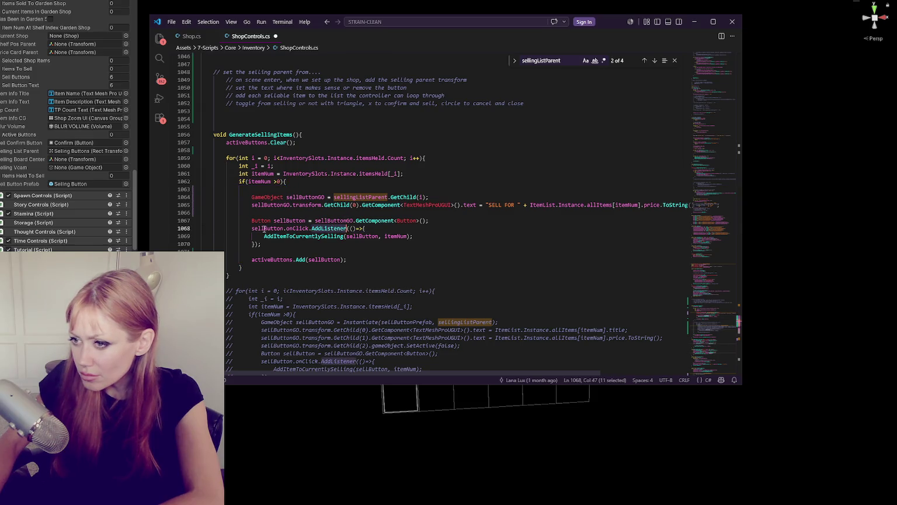
{"action": "left_click_drag", "start_coordinate": [252, 228], "coordinate": [310, 228]}
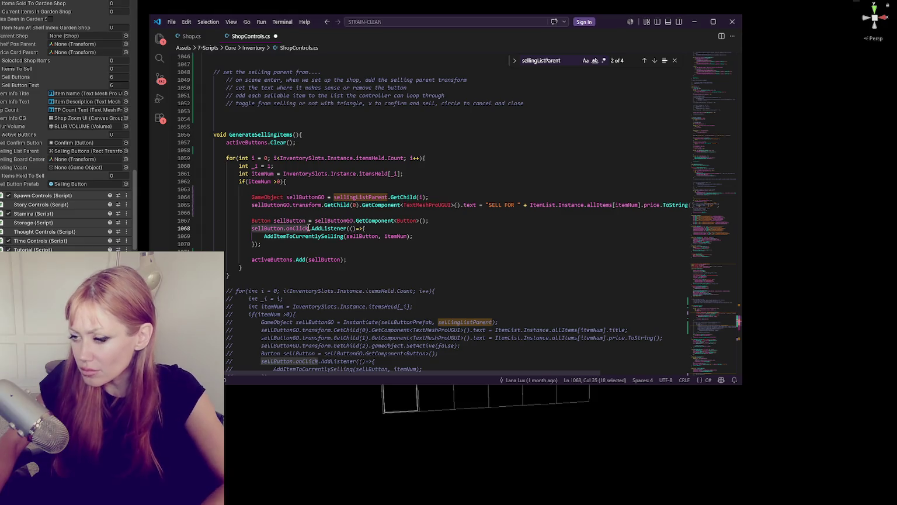
{"action": "key", "text": "Right"}
{"action": "key", "text": "shift+alt+Up"}
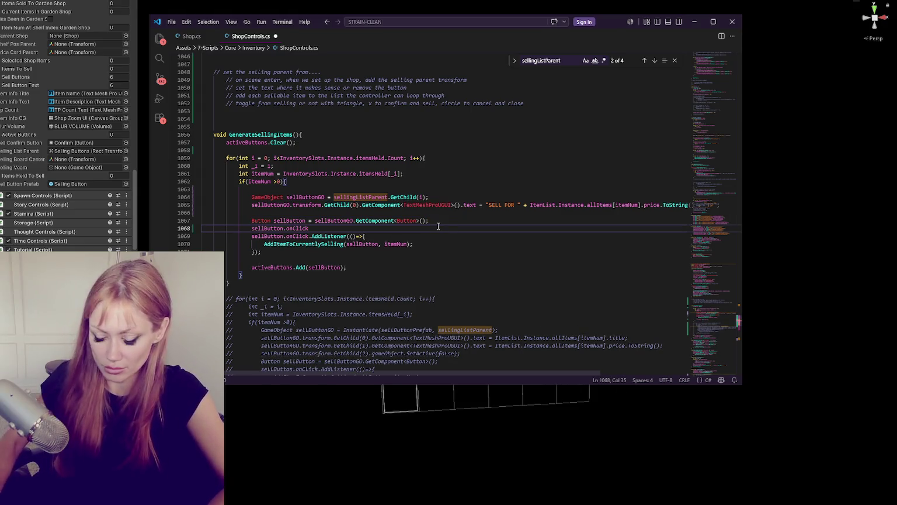
{"action": "key", "text": "Right"}
{"action": "key", "text": "shift+End"}
{"action": "key", "text": "Delete"}
{"action": "type", "text": "RemoveAllLis"}
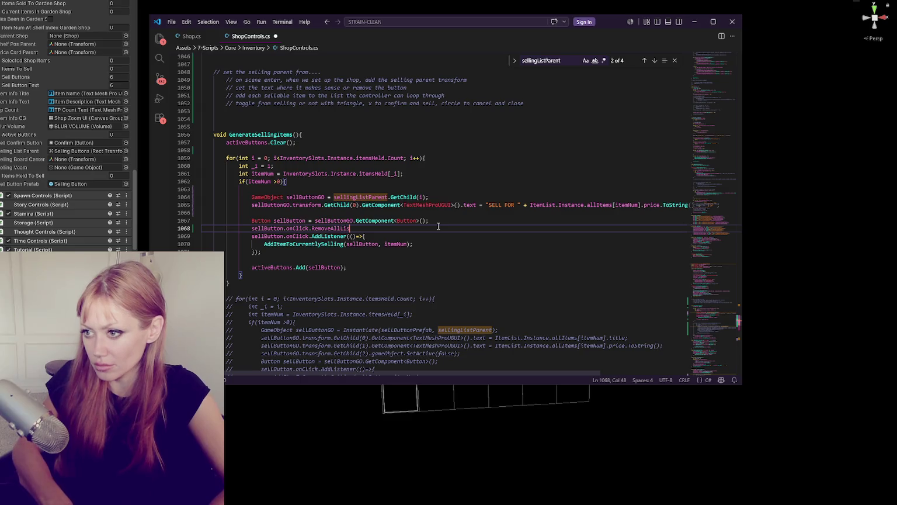
{"action": "type", "text": "teners();"}
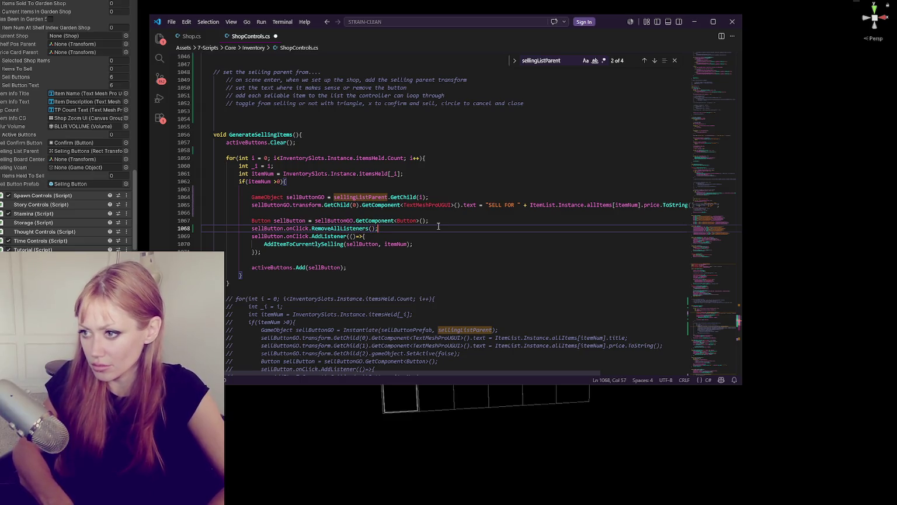
{"action": "key", "text": "ctrl+s"}
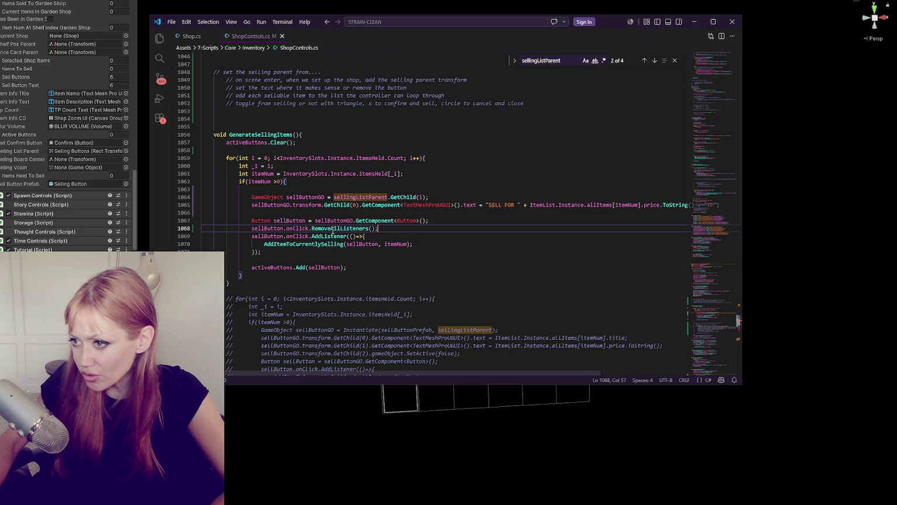
Review the end of GenerateSellingItems, highlighting where sellButton and itemNum are used.
{"action": "left_click", "coordinate": [389, 282]}
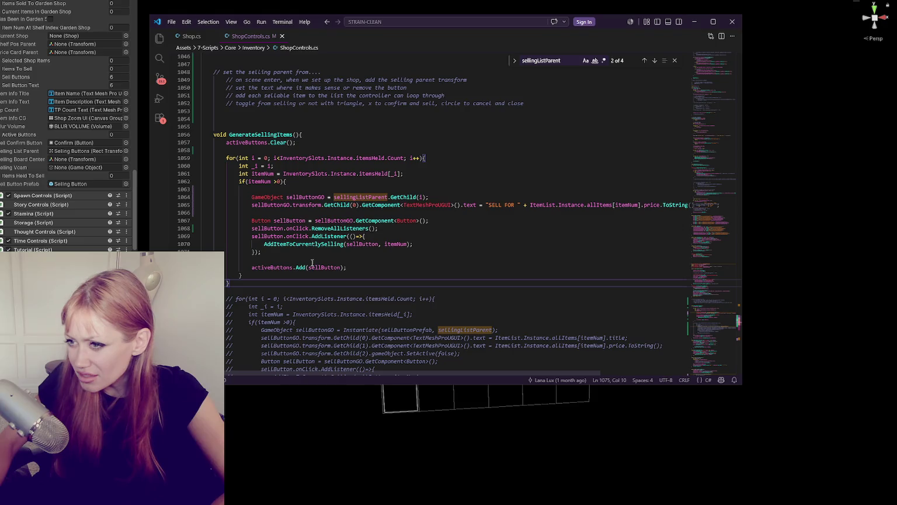
{"action": "double_click", "coordinate": [360, 243]}
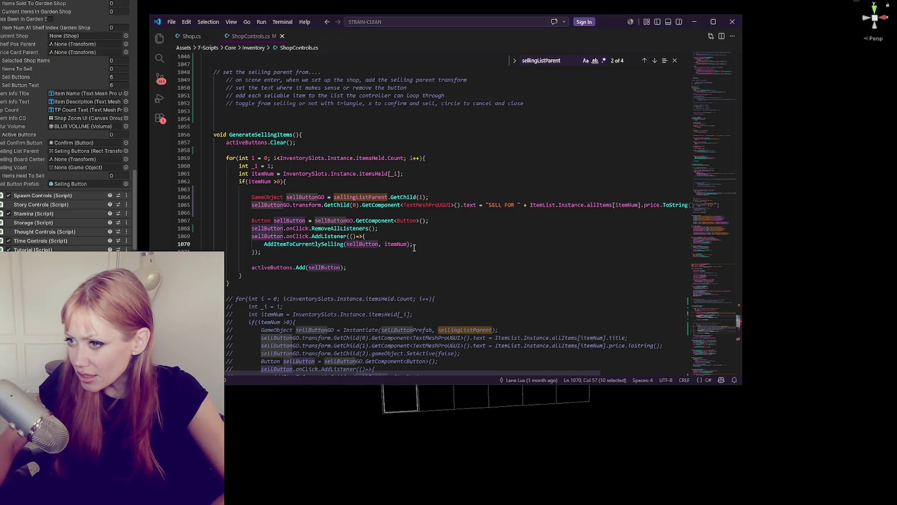
{"action": "double_click", "coordinate": [396, 244]}
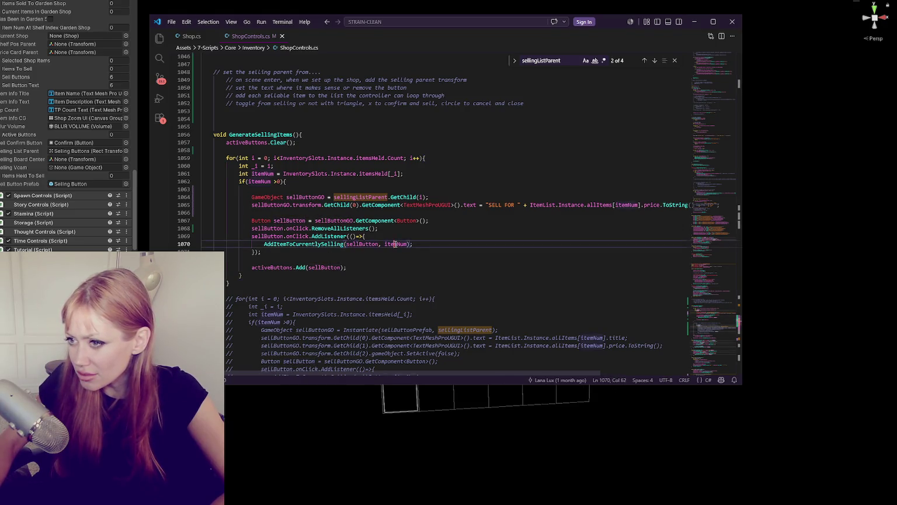
{"action": "left_click", "coordinate": [418, 244]}
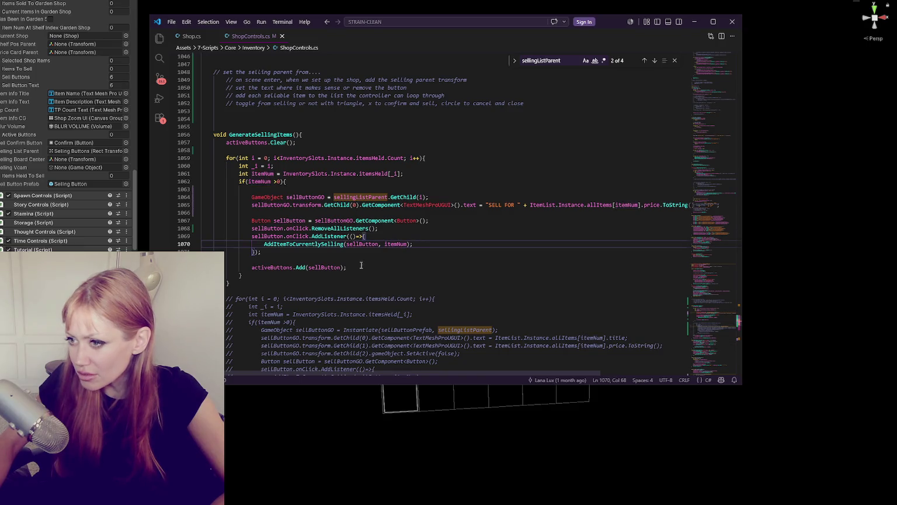
{"action": "left_click", "coordinate": [385, 261]}
{"action": "left_click", "coordinate": [384, 264]}
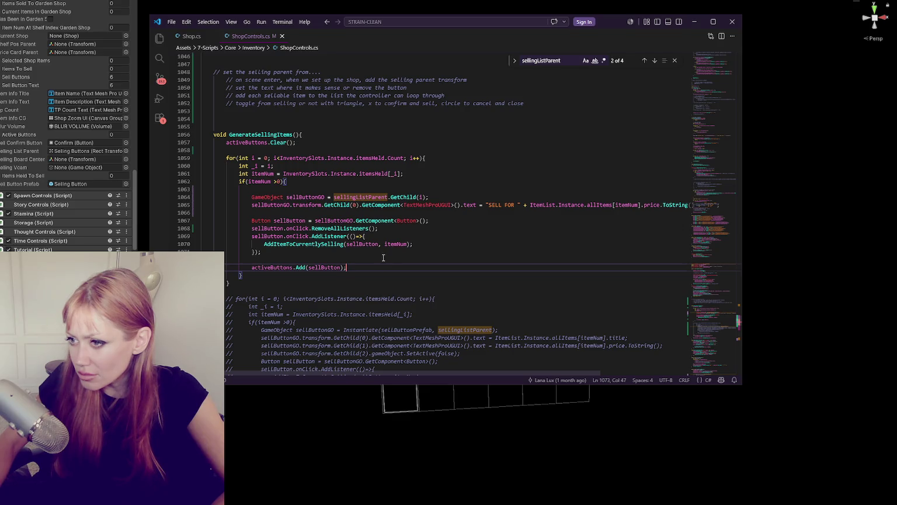
{"action": "scroll", "coordinate": [383, 258], "scroll_direction": "down", "scroll_amount": 4}
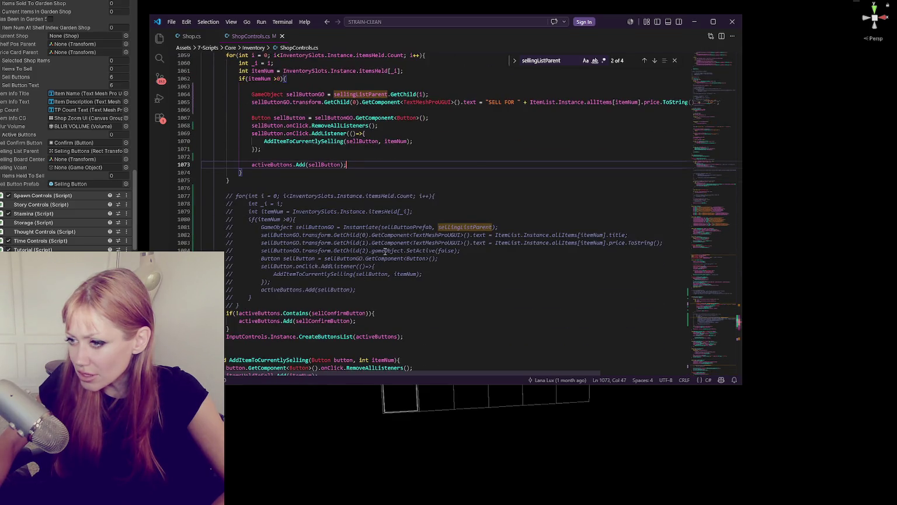
Inspect AddItemToCurrentlySelling, RemoveItemFromSelling and their RemoveAllListeners calls, then return to Unity to recompile.
{"action": "double_click", "coordinate": [301, 141]}
{"action": "scroll", "coordinate": [405, 167], "scroll_direction": "down", "scroll_amount": 5}
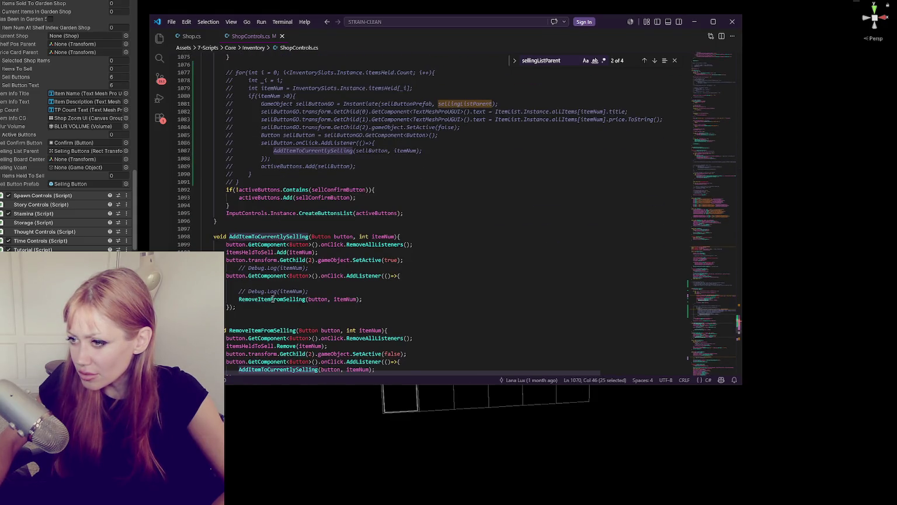
{"action": "double_click", "coordinate": [273, 299]}
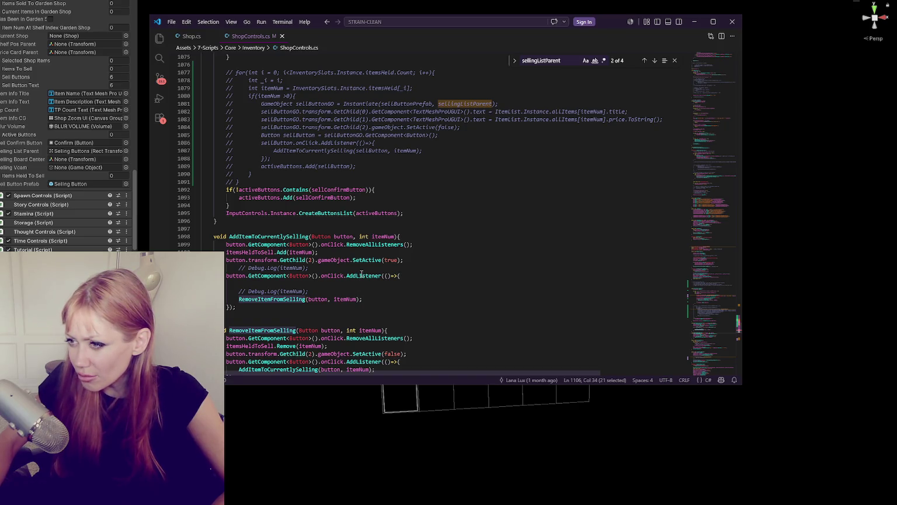
{"action": "double_click", "coordinate": [369, 245]}
{"action": "scroll", "coordinate": [409, 193], "scroll_direction": "up", "scroll_amount": 6}
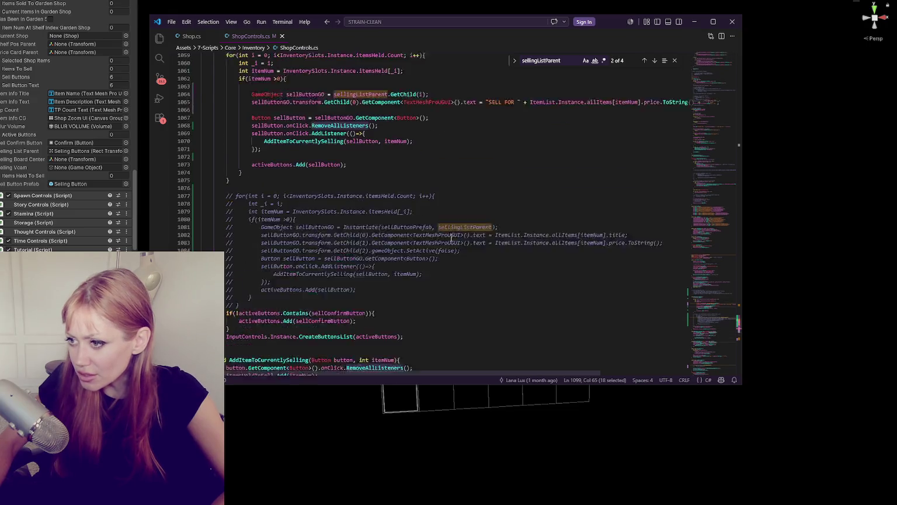
{"action": "scroll", "coordinate": [356, 147], "scroll_direction": "down", "scroll_amount": 4}
{"action": "left_click", "coordinate": [348, 293]}
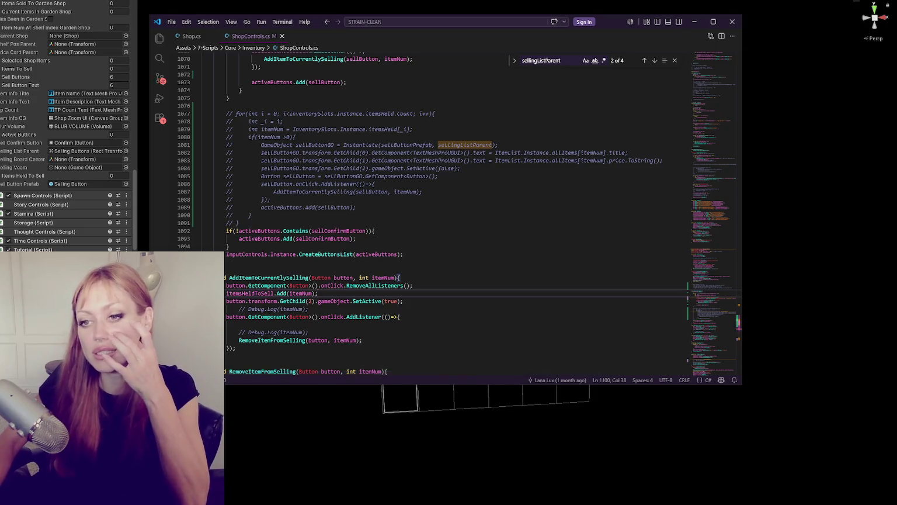
{"action": "key", "text": "alt+Tab"}
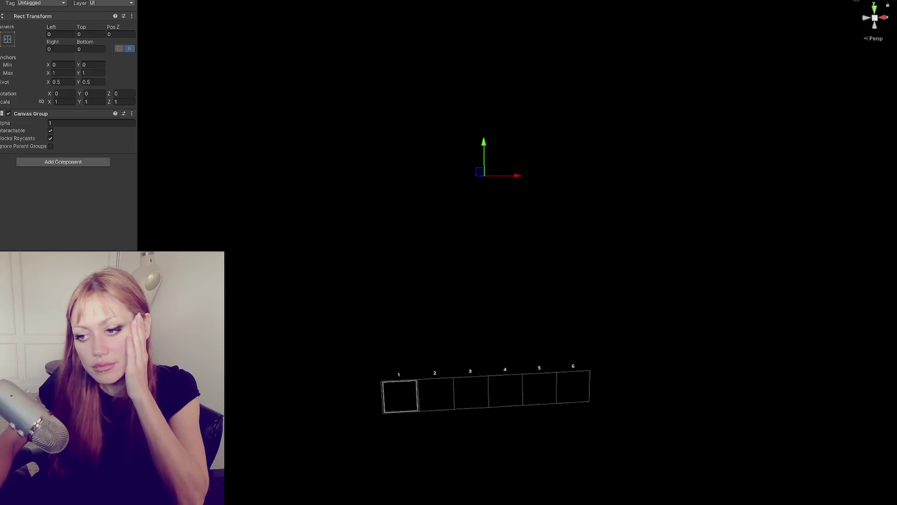
Save the modified scene, try play mode (blocked by compiler errors), and return to VS Code.
{"action": "left_click", "coordinate": [365, 260]}
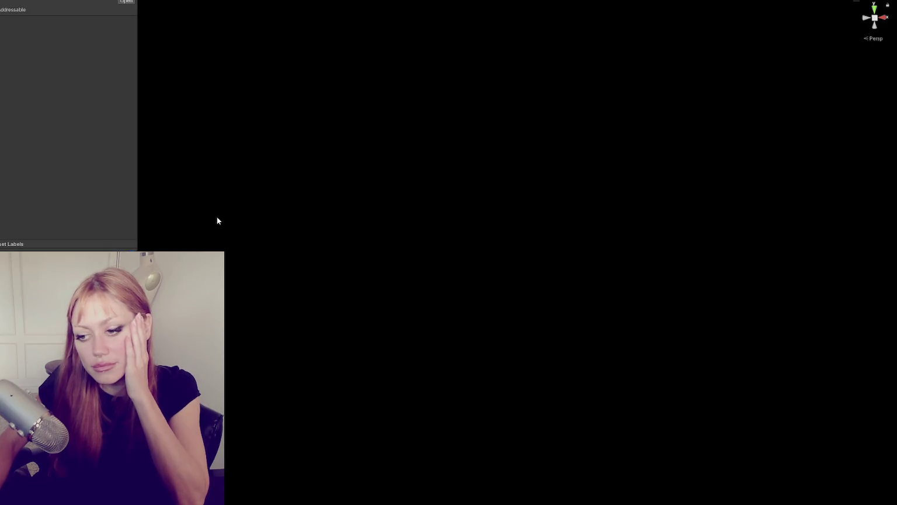
{"action": "key", "text": "ctrl+p"}
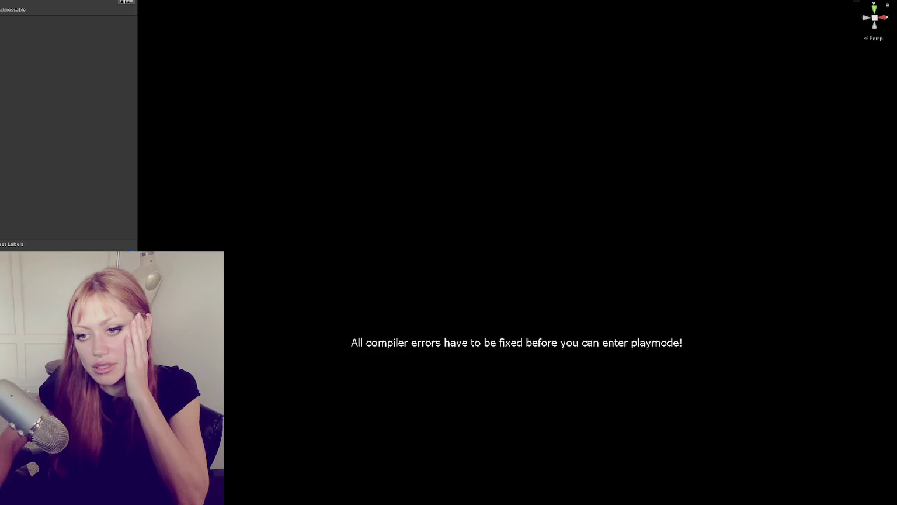
{"action": "key", "text": "alt+Tab"}
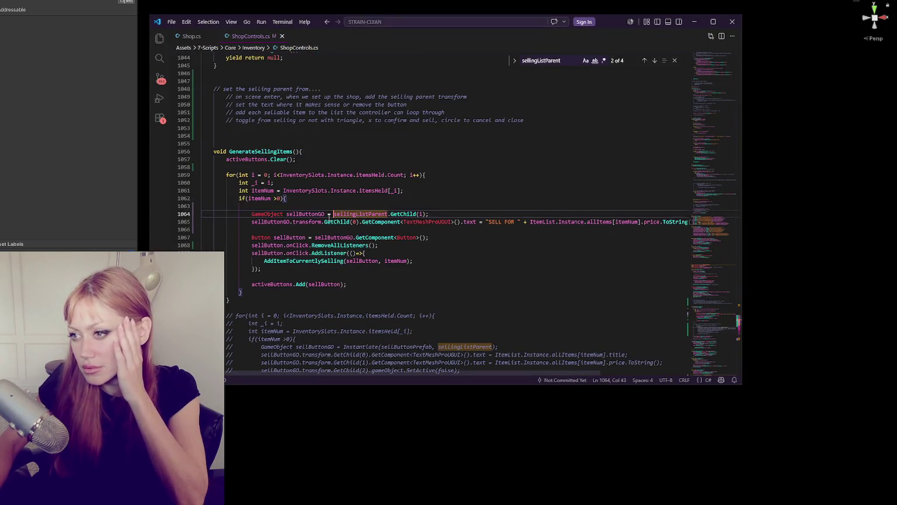
Append .gameObject after GetChild(i) on line 1064, save ShopControls.cs, and return to Unity.
{"action": "left_click", "coordinate": [427, 214]}
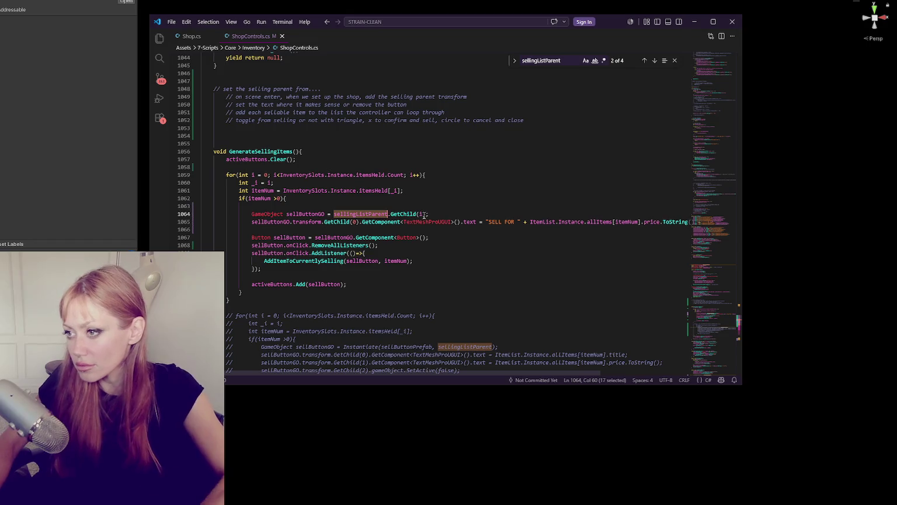
{"action": "type", "text": ".game"}
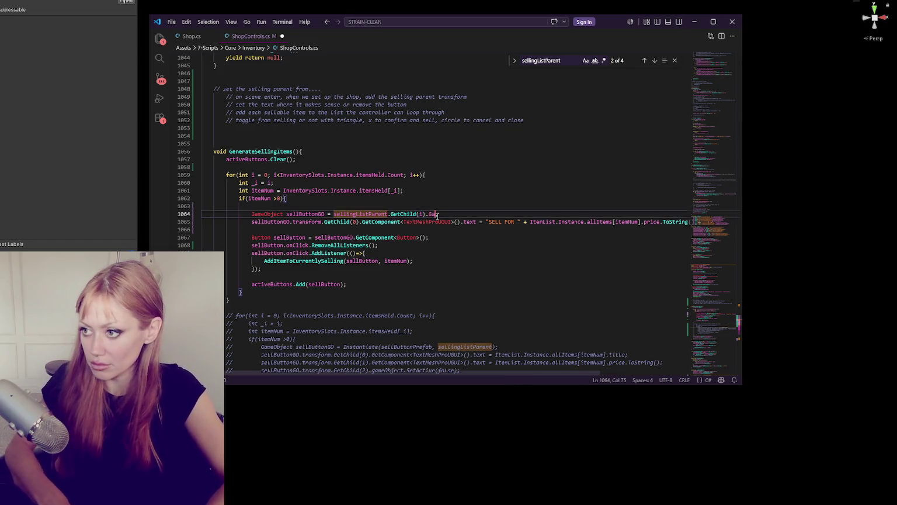
{"action": "type", "text": "Object"}
{"action": "key", "text": "ctrl+s"}
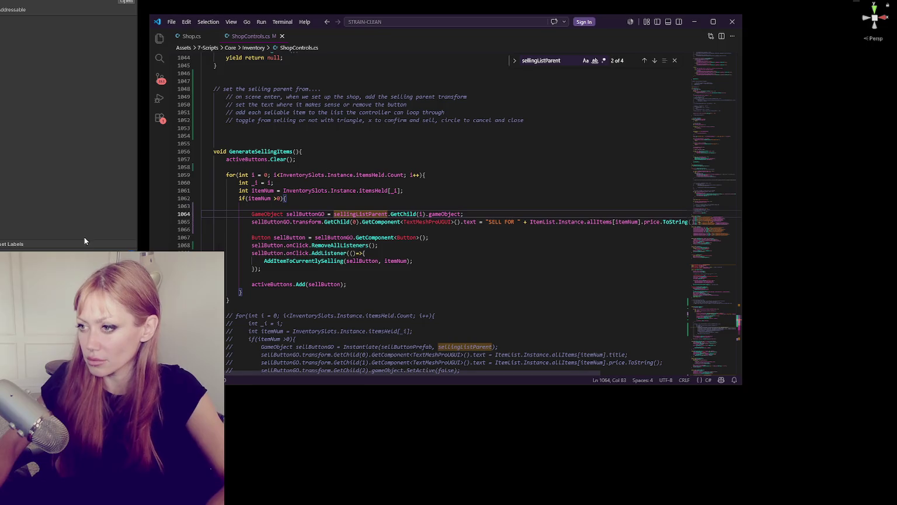
{"action": "left_click", "coordinate": [45, 226]}
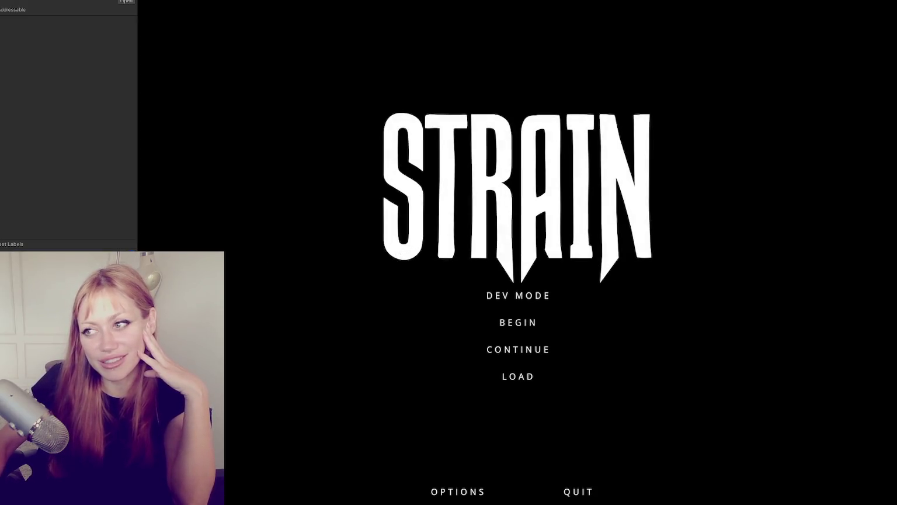
Start the running game from the STRAIN title menu in Dev Mode.
{"action": "left_click", "coordinate": [522, 300]}
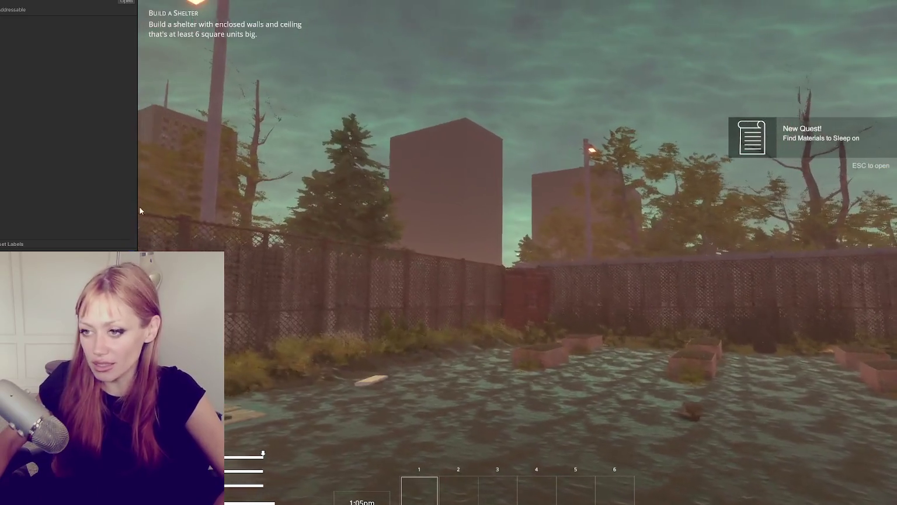
Walk through the wooden gate and fenced passage to the steps by the gazebo.
{"action": "left_click_drag", "start_coordinate": [137, 212], "coordinate": [15, 212]}
{"action": "key", "text": "w"}
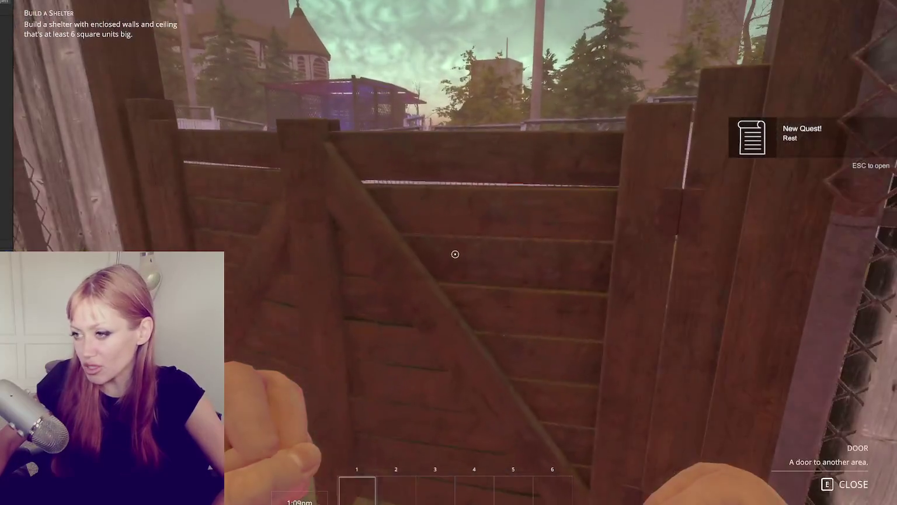
{"action": "key", "text": "e"}
{"action": "key", "text": "w"}
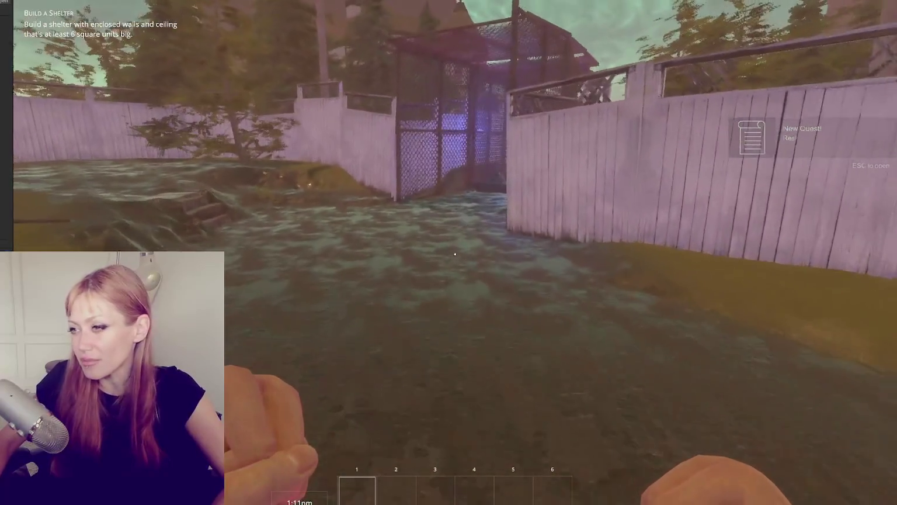
{"action": "key", "text": "w"}
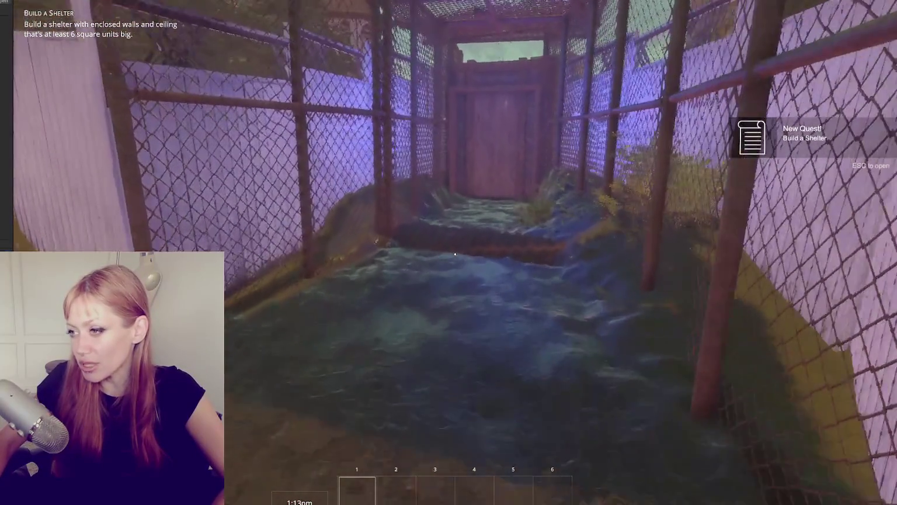
{"action": "key", "text": "w"}
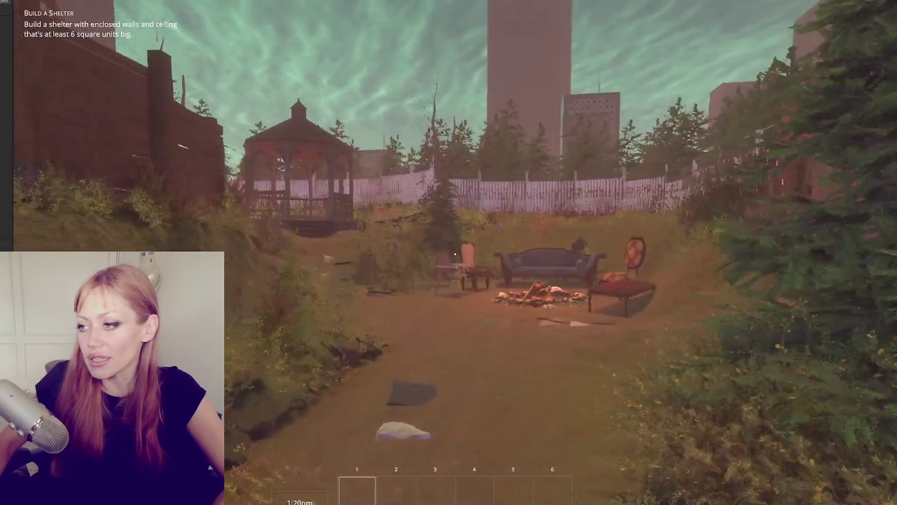
{"action": "key", "text": "w"}
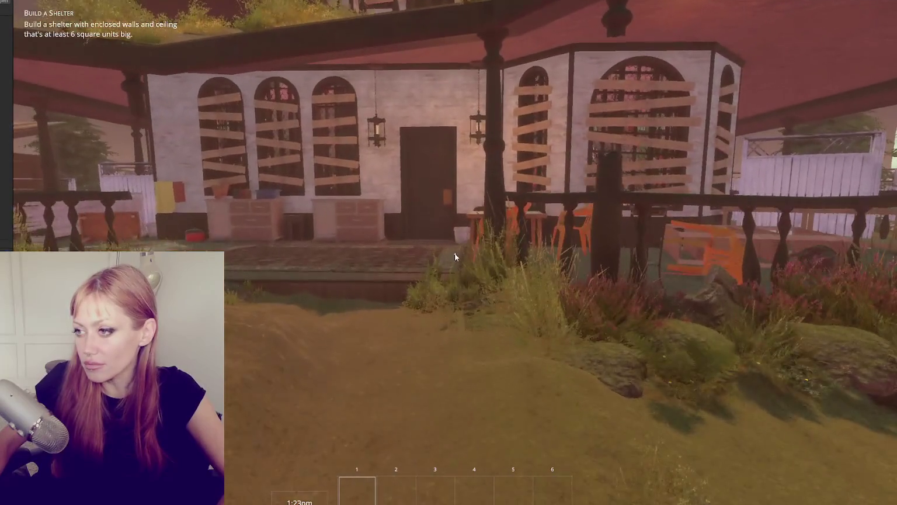
Save the game from the pause menu, overwriting the existing save slot.
{"action": "key", "text": "Escape"}
{"action": "left_click", "coordinate": [490, 498]}
{"action": "left_click", "coordinate": [420, 96]}
{"action": "left_click", "coordinate": [455, 267]}
Enter the shop and check the Selling board, then close it.
{"action": "key", "text": "w"}
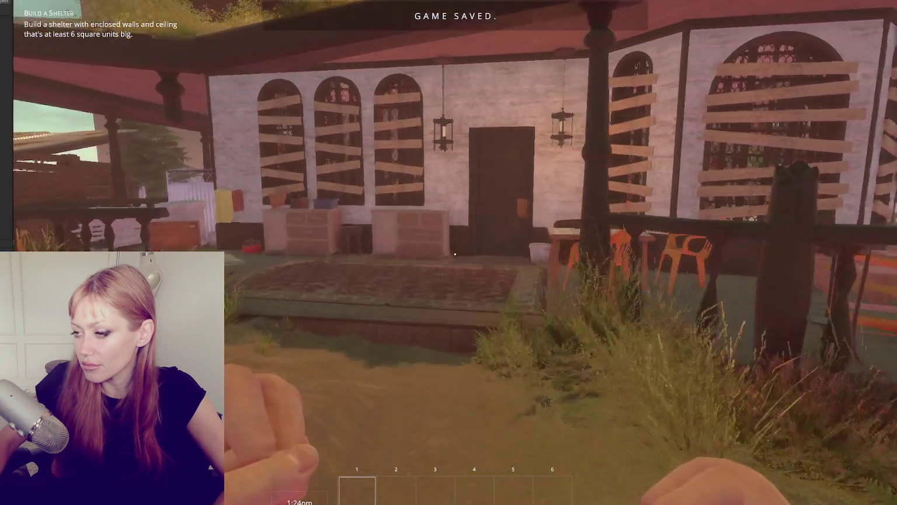
{"action": "key", "text": "w"}
{"action": "key", "text": "e"}
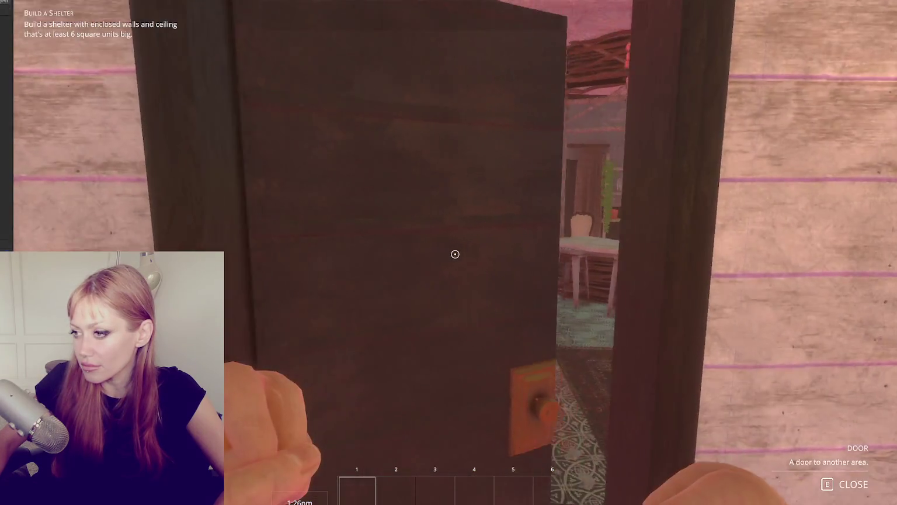
{"action": "key", "text": "w"}
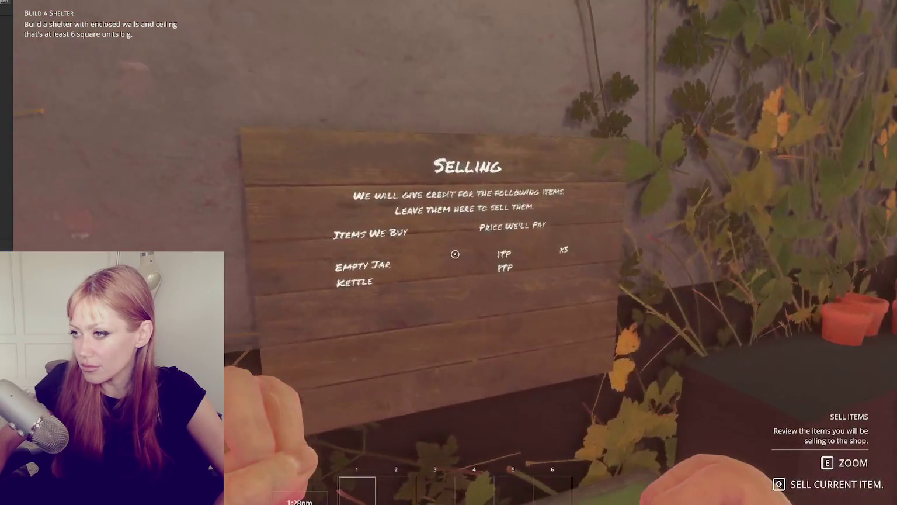
{"action": "key", "text": "e"}
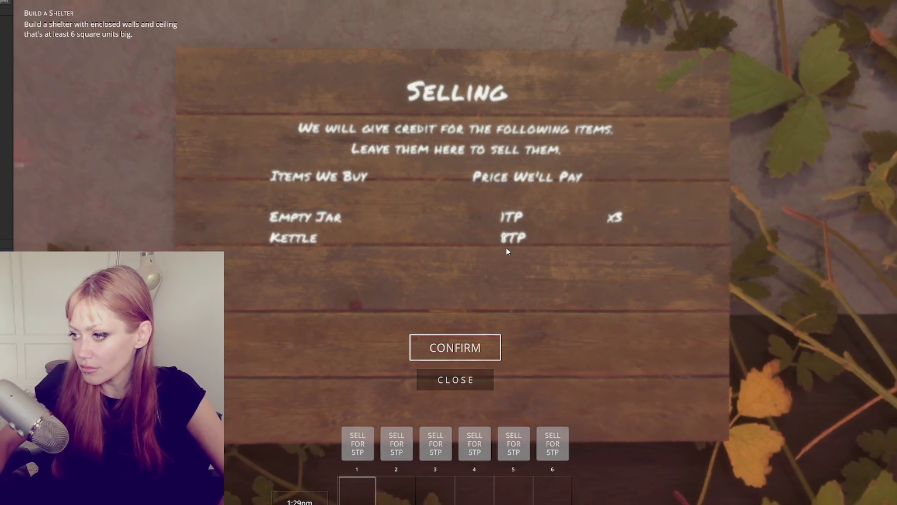
{"action": "key", "text": "Escape"}
Walk back out to the yard's garbage bag and punch it until it breaks into an empty jar.
{"action": "key", "text": "w"}
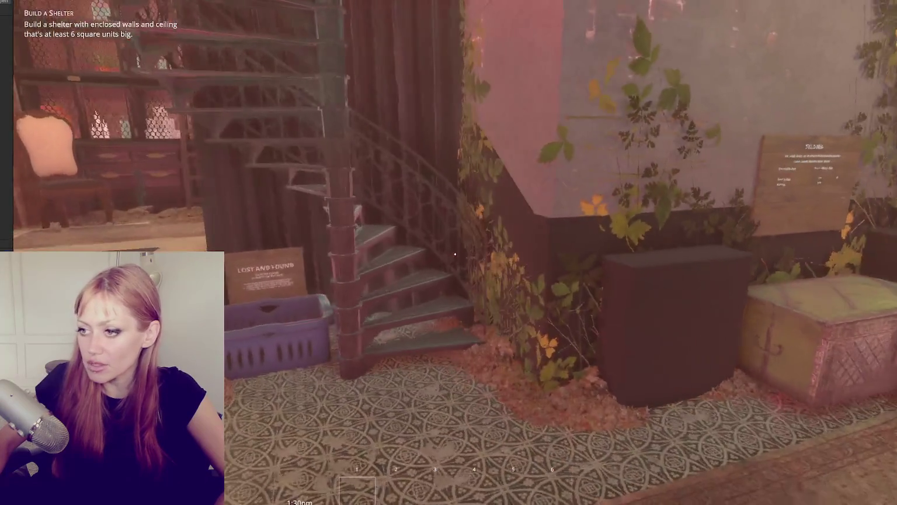
{"action": "key", "text": "w"}
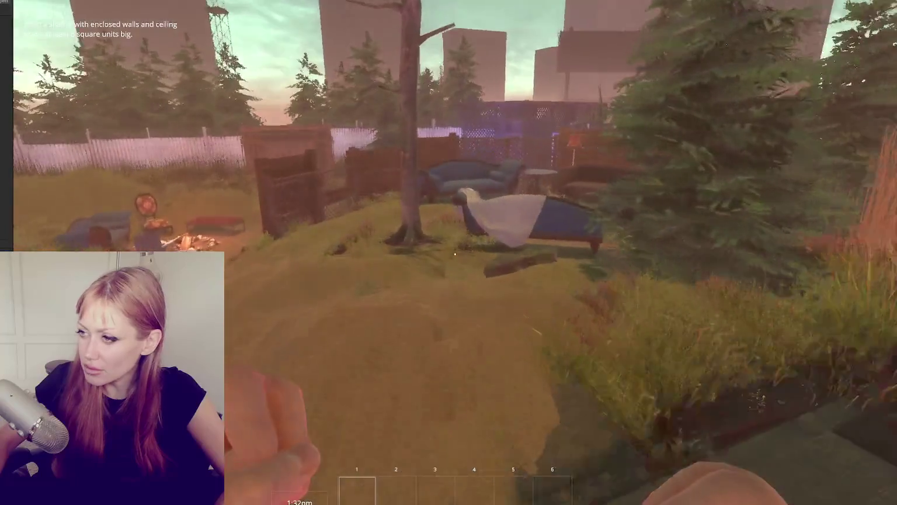
{"action": "key", "text": "w"}
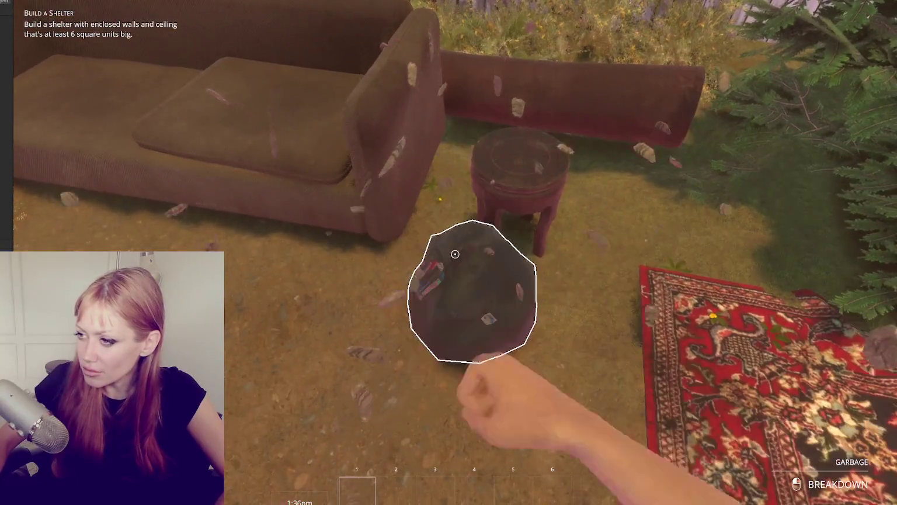
{"action": "left_click", "coordinate": [455, 255]}
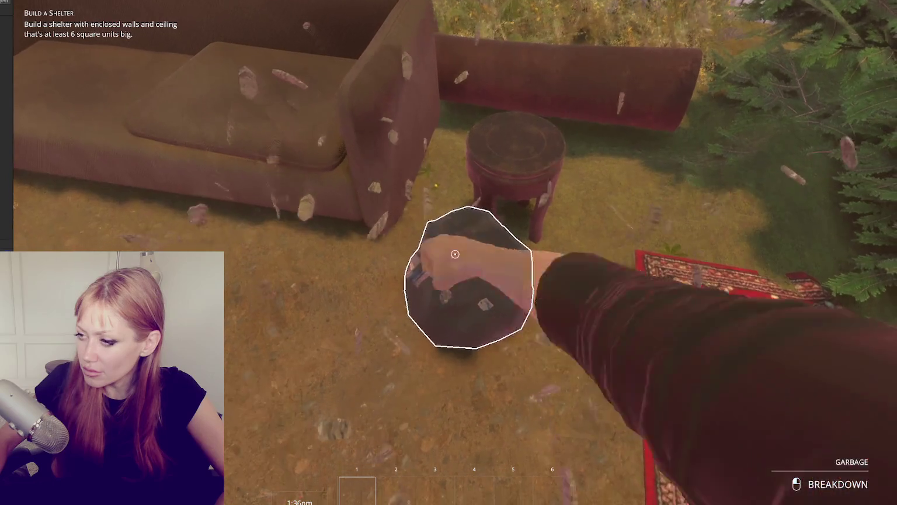
{"action": "key", "text": "s"}
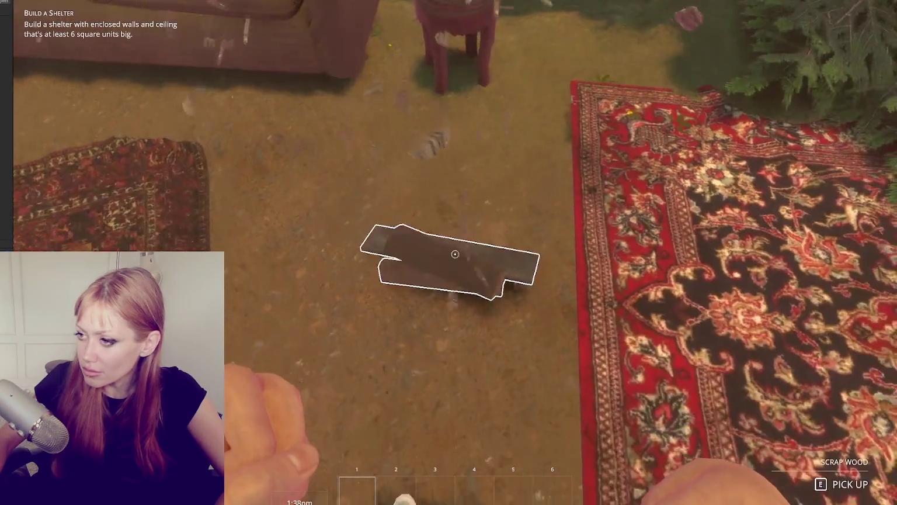
{"action": "key", "text": "w"}
{"action": "key", "text": "w"}
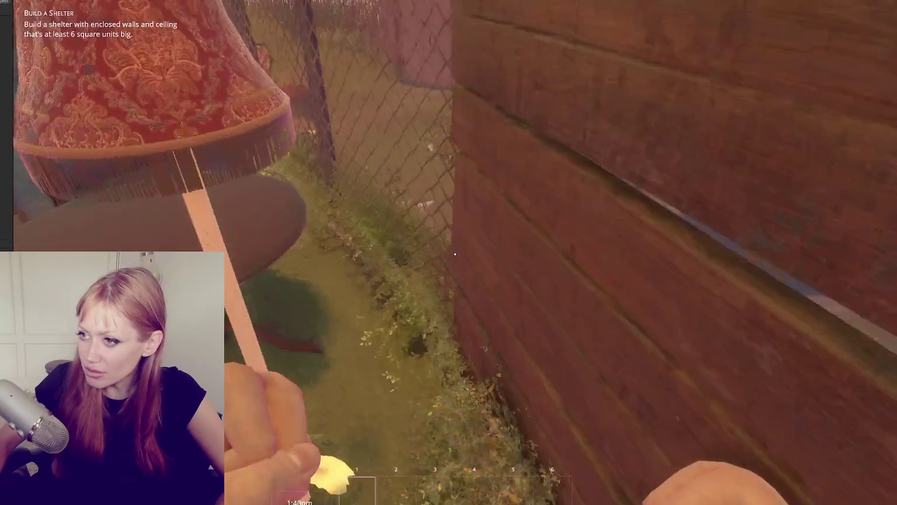
{"action": "key", "text": "w"}
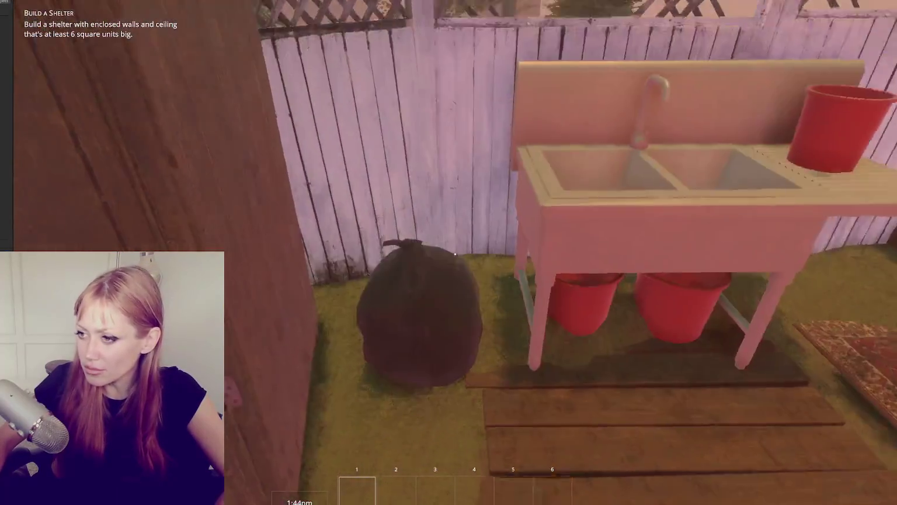
{"action": "key", "text": "w"}
{"action": "left_click", "coordinate": [455, 254]}
{"action": "left_click", "coordinate": [455, 253]}
{"action": "left_click", "coordinate": [455, 253]}
{"action": "left_click", "coordinate": [455, 254]}
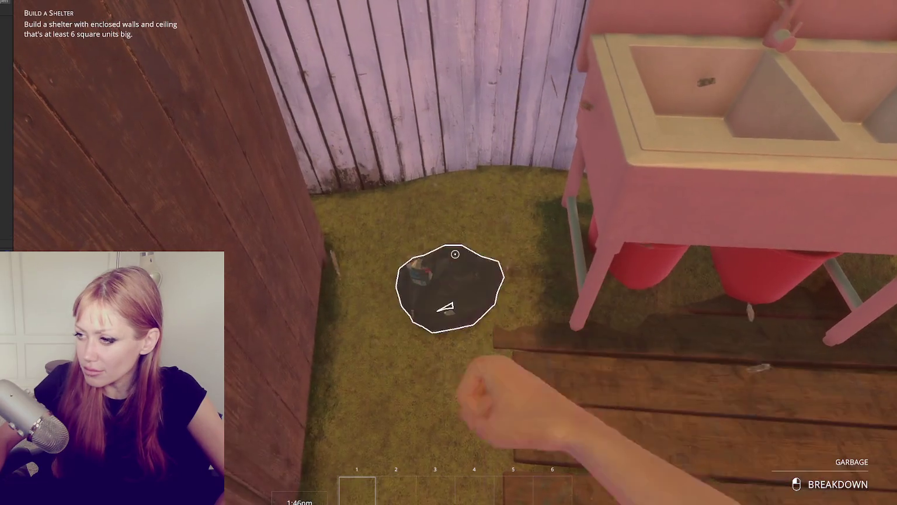
{"action": "left_click", "coordinate": [455, 253]}
Pick up the Empty Jar and walk into the inn toward the selling board.
{"action": "key", "text": "e"}
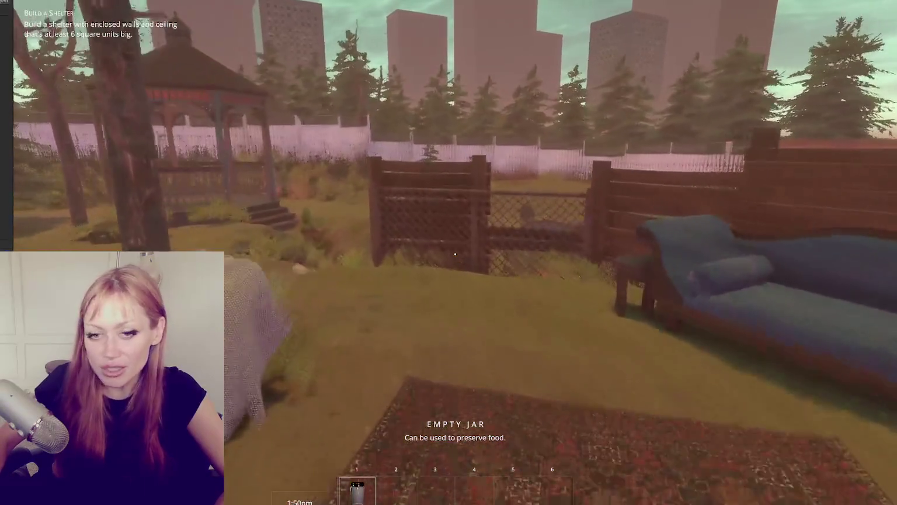
{"action": "key", "text": "shift+w"}
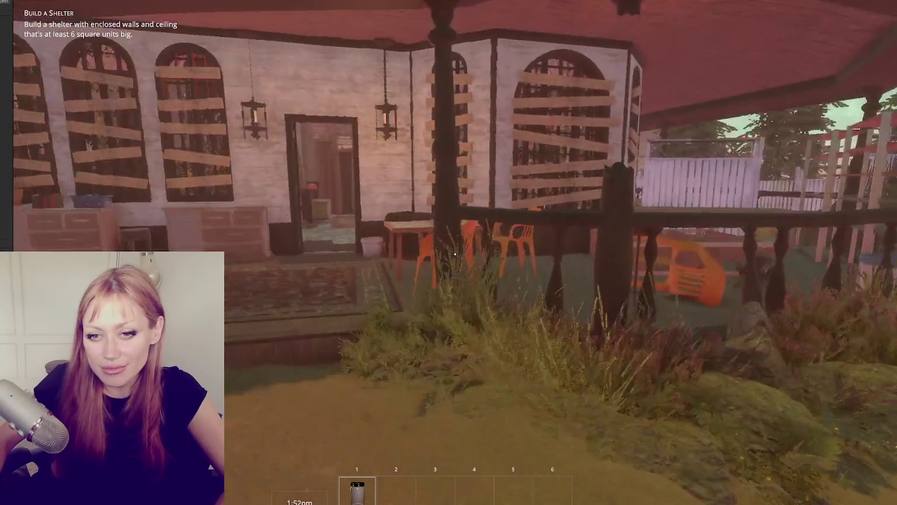
{"action": "key", "text": "w"}
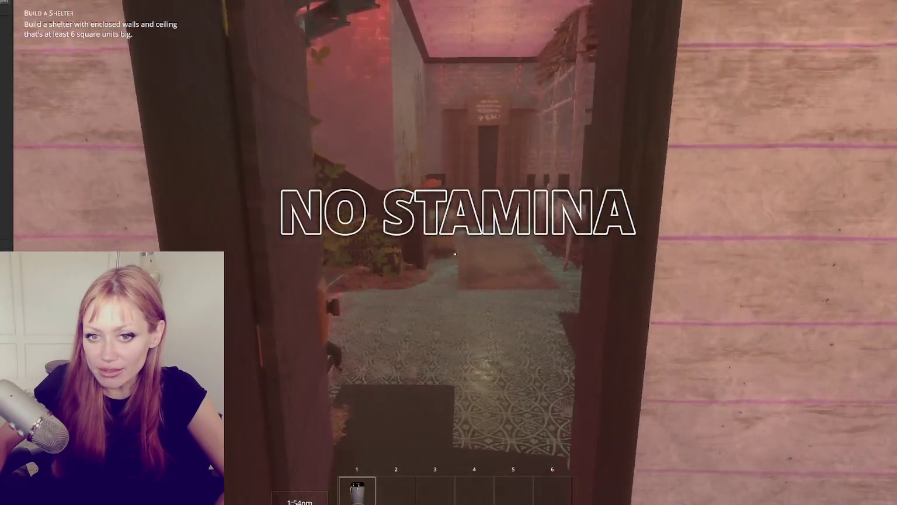
{"action": "key", "text": "w"}
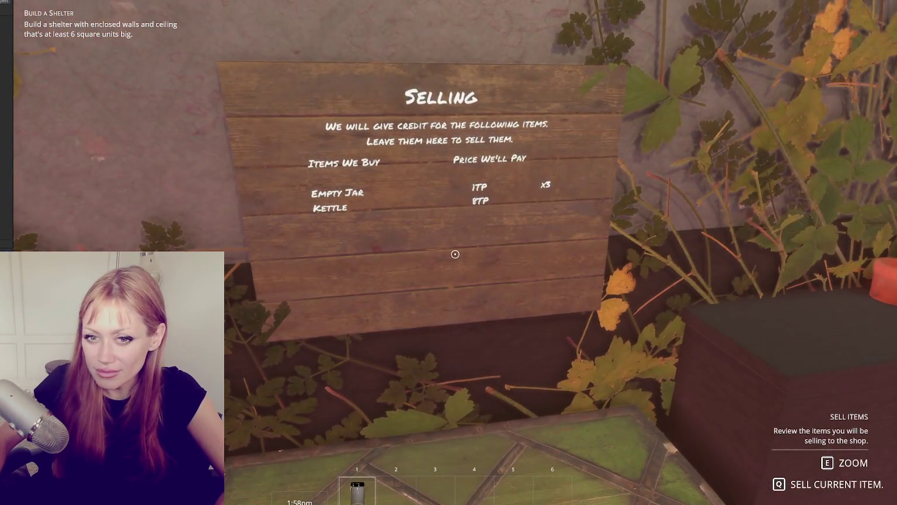
Open the sell screen showing SELL FOR 1TP and 5TP buttons, then switch to ShopControls.cs.
{"action": "left_click", "coordinate": [455, 254]}
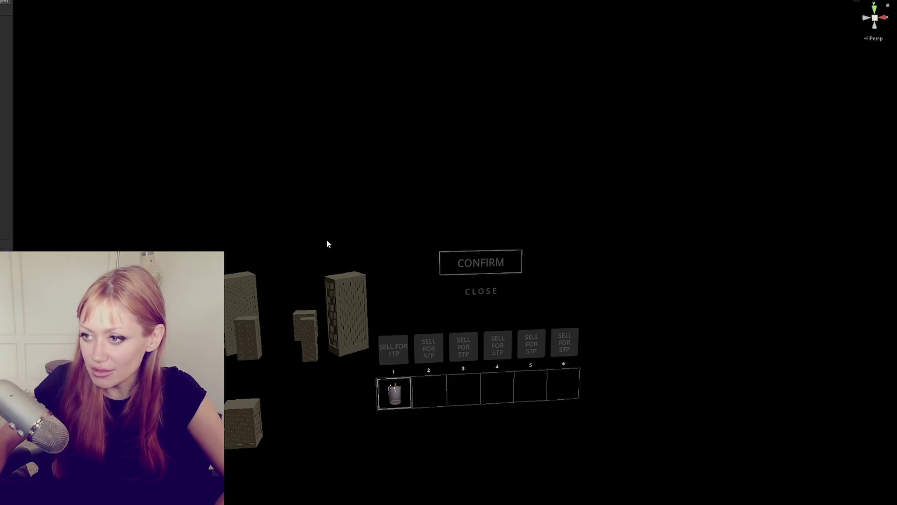
{"action": "key", "text": "alt+Tab"}
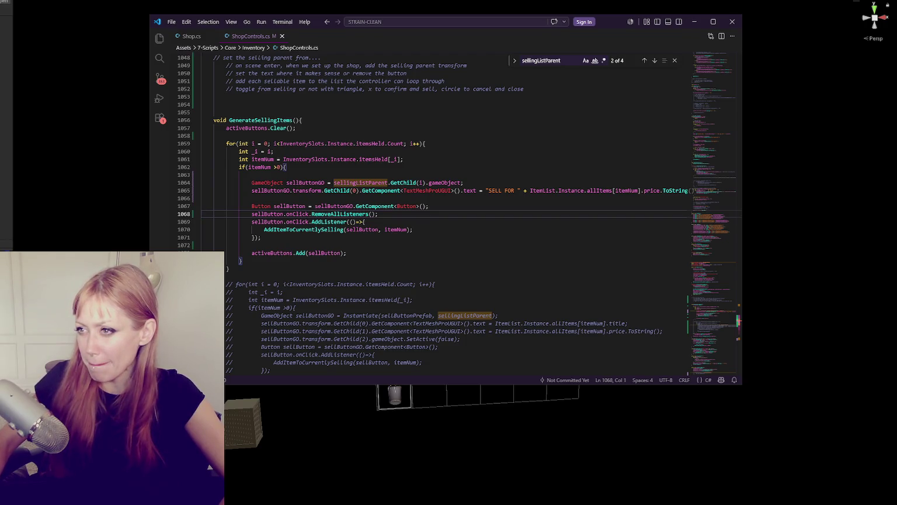
{"action": "left_click", "coordinate": [414, 169]}
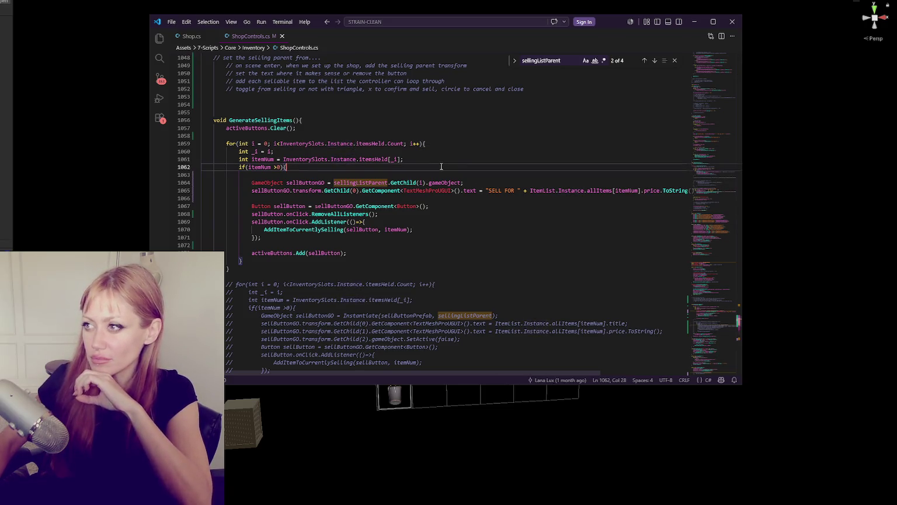
{"action": "key", "text": "alt+Tab"}
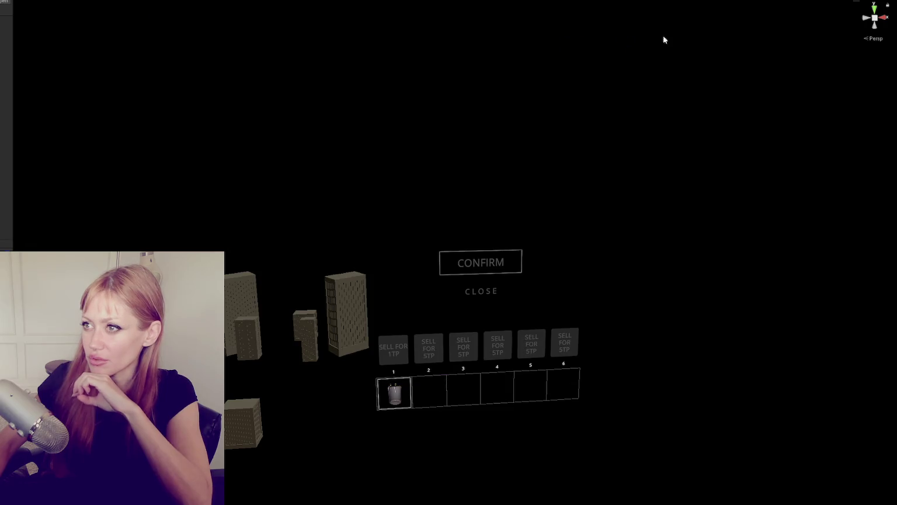
{"action": "key", "text": "alt+Tab"}
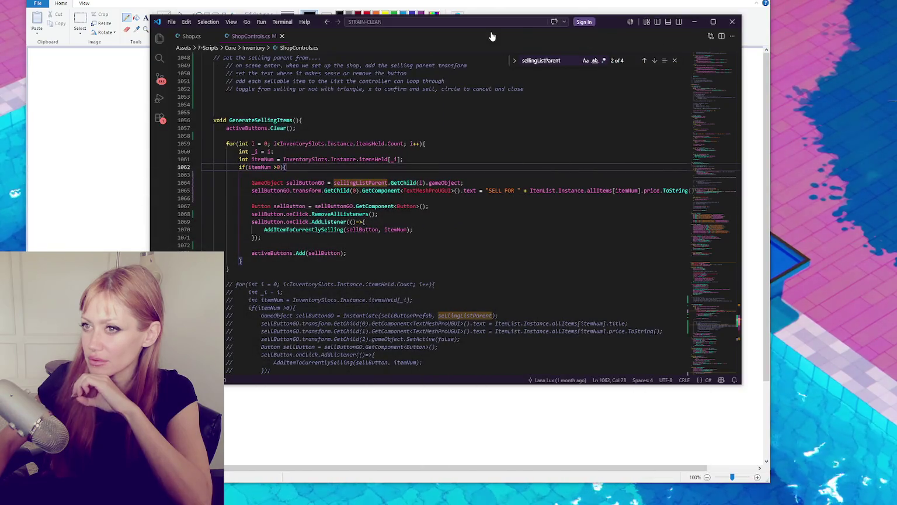
{"action": "left_click", "coordinate": [765, 3]}
{"action": "left_click", "coordinate": [415, 238]}
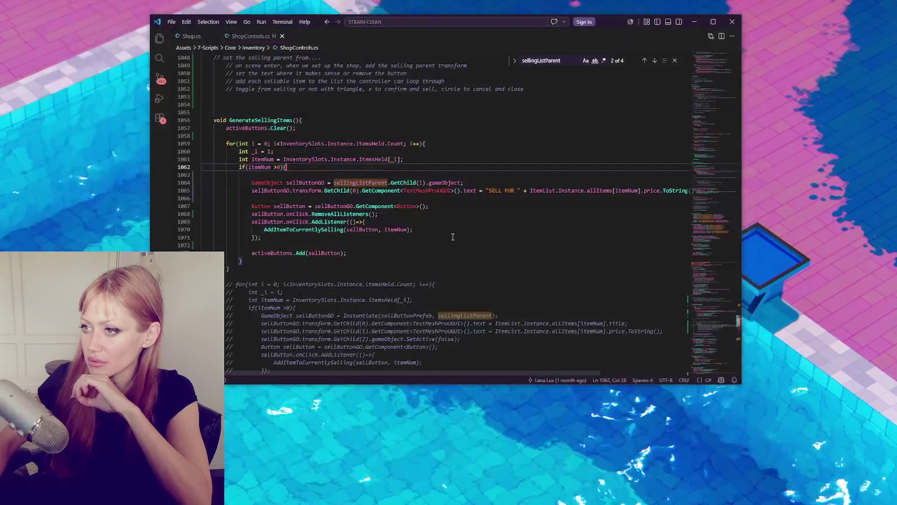
{"action": "left_click", "coordinate": [428, 136]}
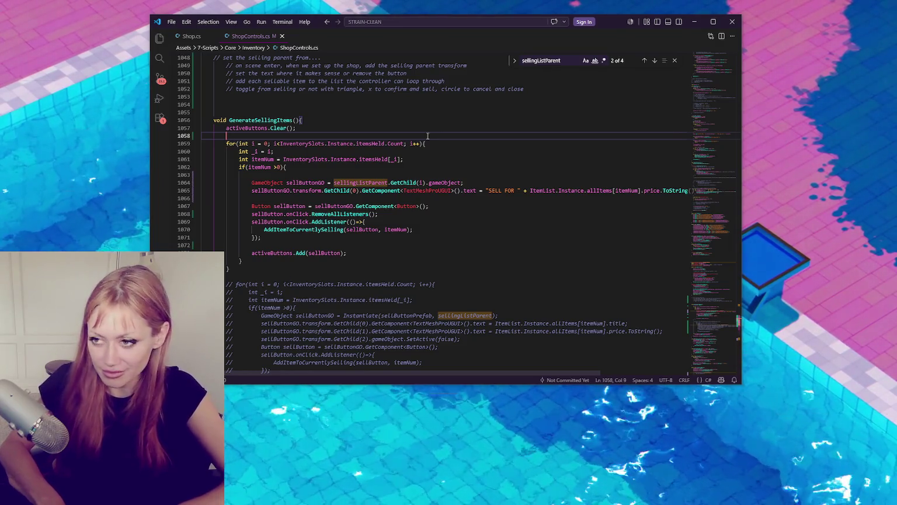
{"action": "key", "text": "ctrl+shift+b"}
{"action": "key", "text": "Escape"}
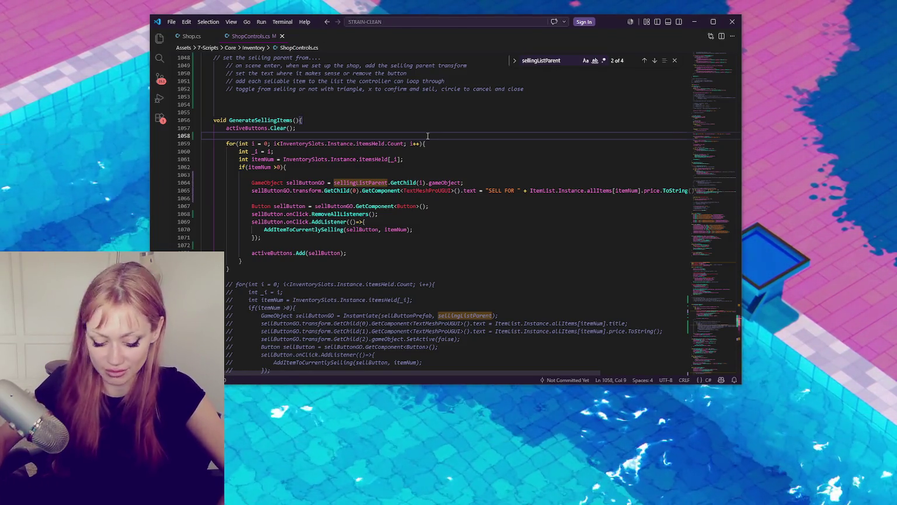
{"action": "key", "text": "ctrl+shift+g"}
Disable the SynthWave '84 extension from the installed extensions list.
{"action": "left_click", "coordinate": [429, 143]}
{"action": "left_click", "coordinate": [160, 118]}
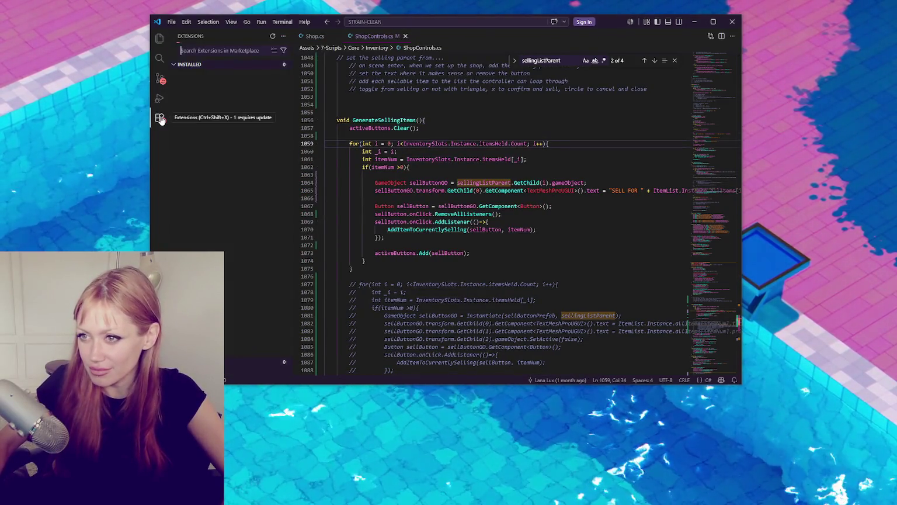
{"action": "left_click", "coordinate": [229, 209]}
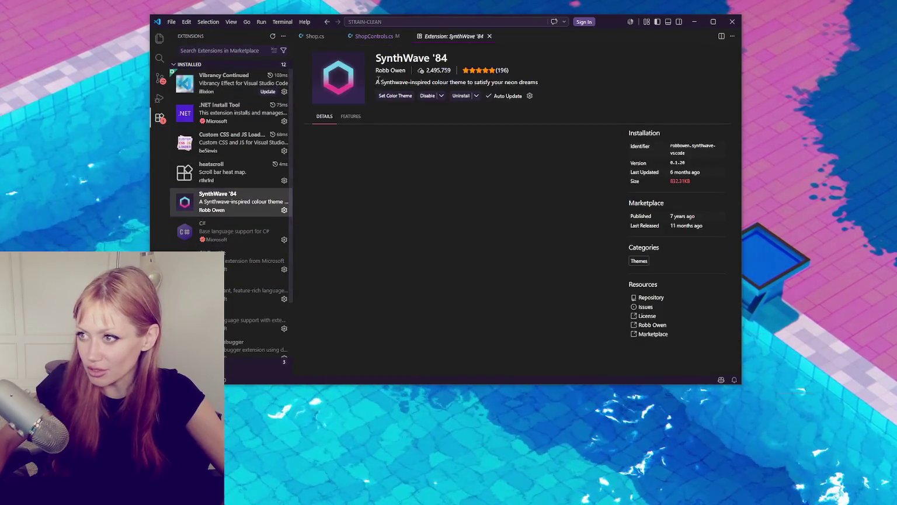
{"action": "left_click", "coordinate": [428, 97]}
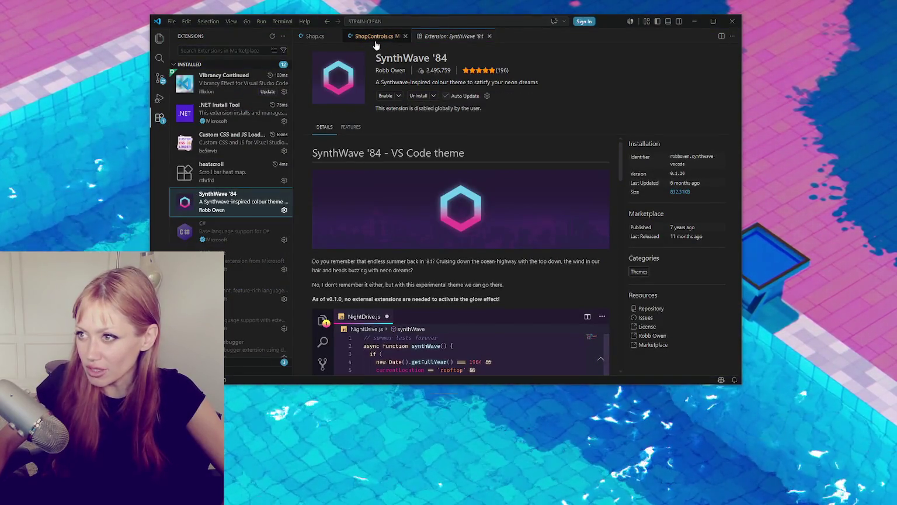
{"action": "scroll", "coordinate": [234, 186], "scroll_direction": "down", "scroll_amount": 2}
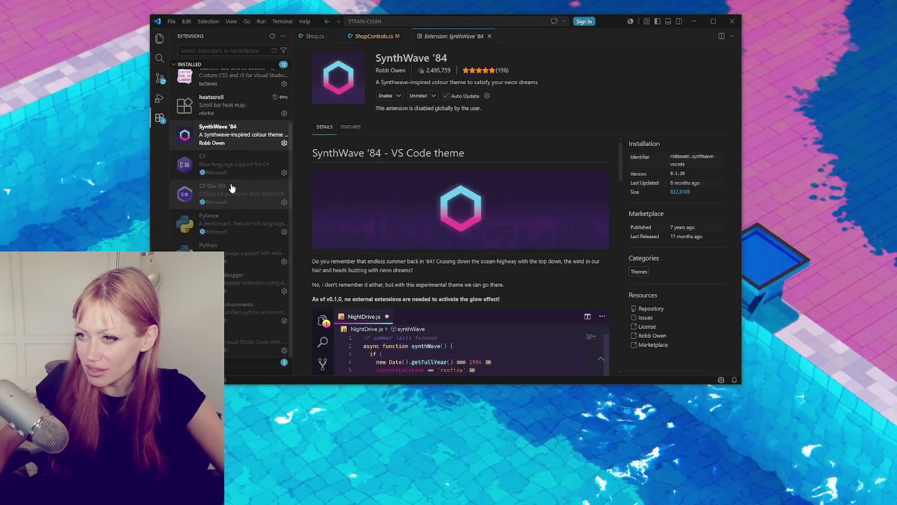
{"action": "scroll", "coordinate": [230, 187], "scroll_direction": "up", "scroll_amount": 2}
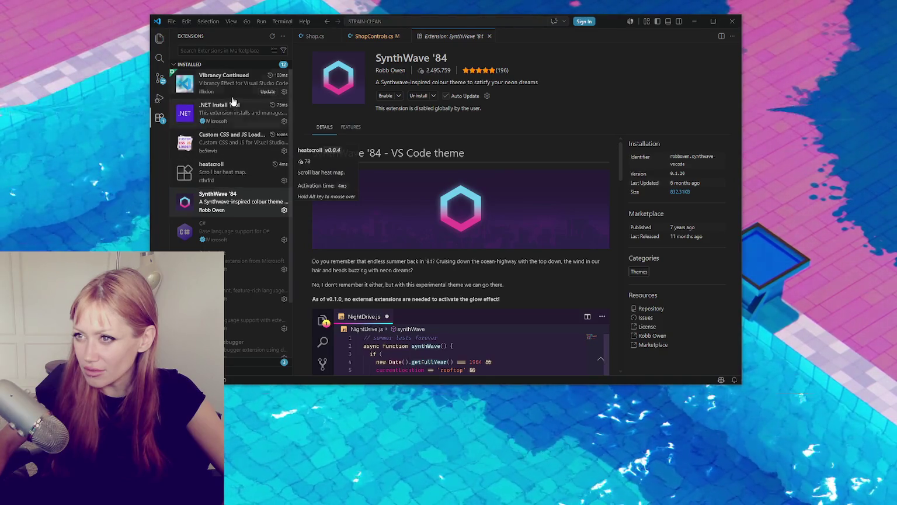
Update the Vibrancy Continued extension to the newer version and enable it.
{"action": "left_click", "coordinate": [232, 87]}
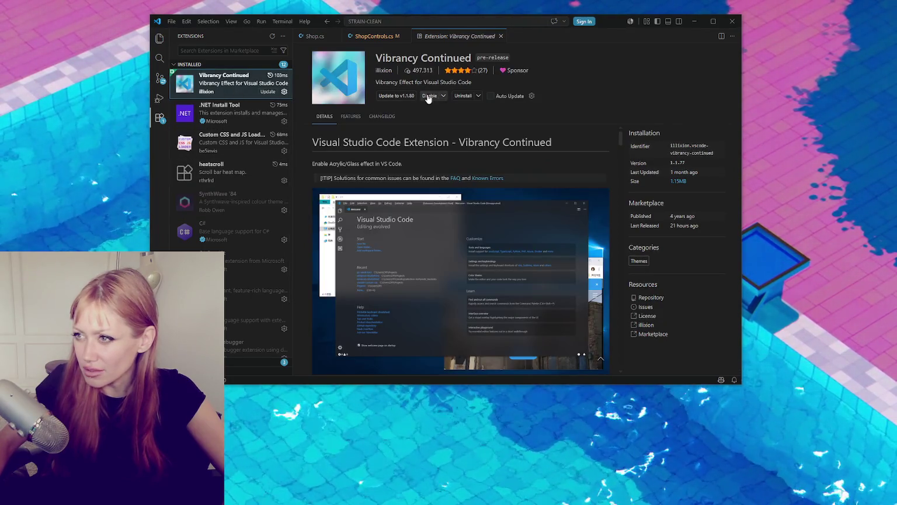
{"action": "left_click", "coordinate": [428, 96]}
{"action": "left_click", "coordinate": [441, 97]}
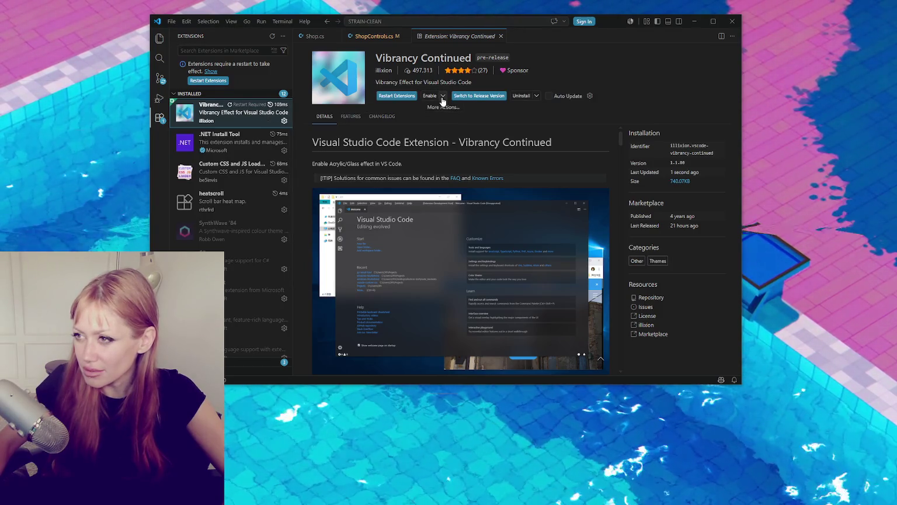
{"action": "left_click", "coordinate": [390, 97]}
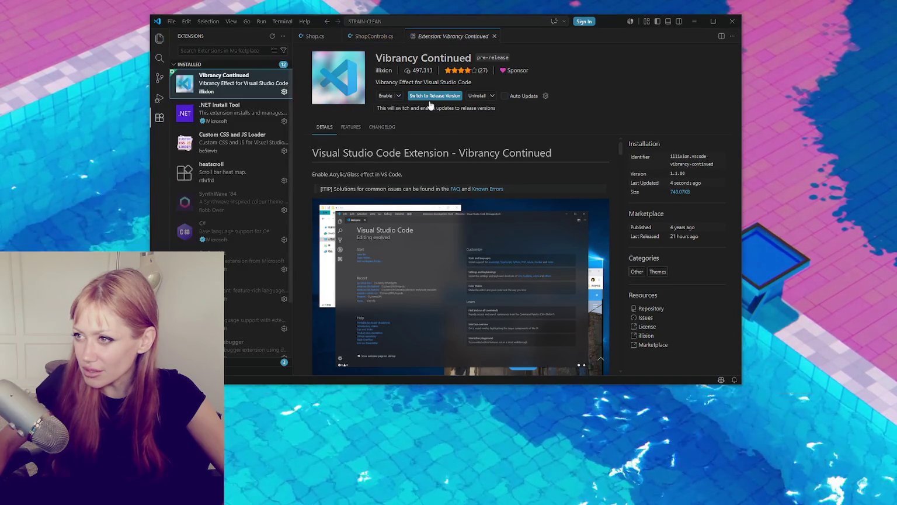
{"action": "left_click", "coordinate": [395, 98]}
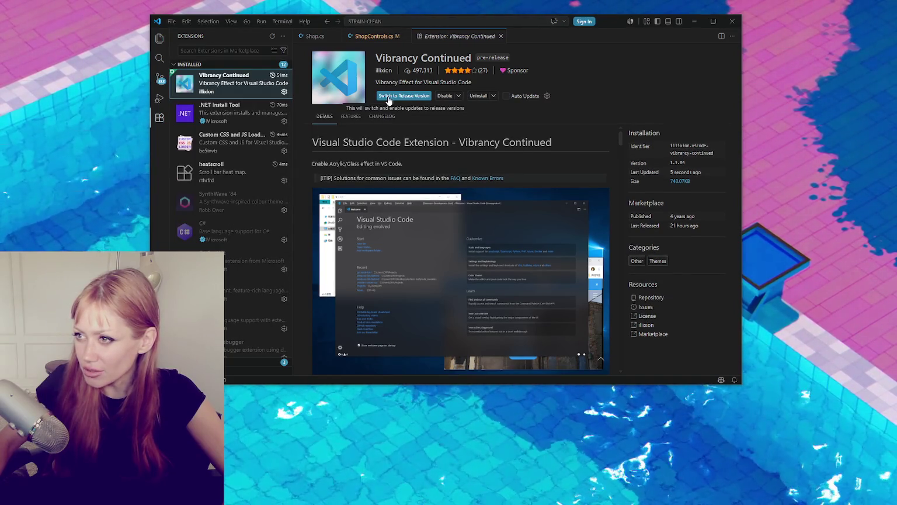
Back in ShopControls.cs, run the Enable Vibrancy command from the Command Palette.
{"action": "left_click", "coordinate": [374, 35]}
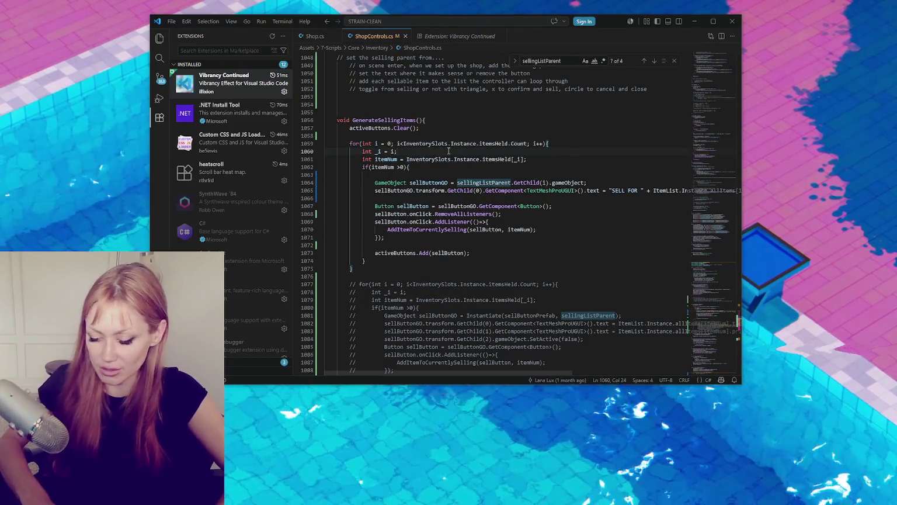
{"action": "key", "text": "ctrl+shift+p"}
{"action": "key", "text": "Return"}
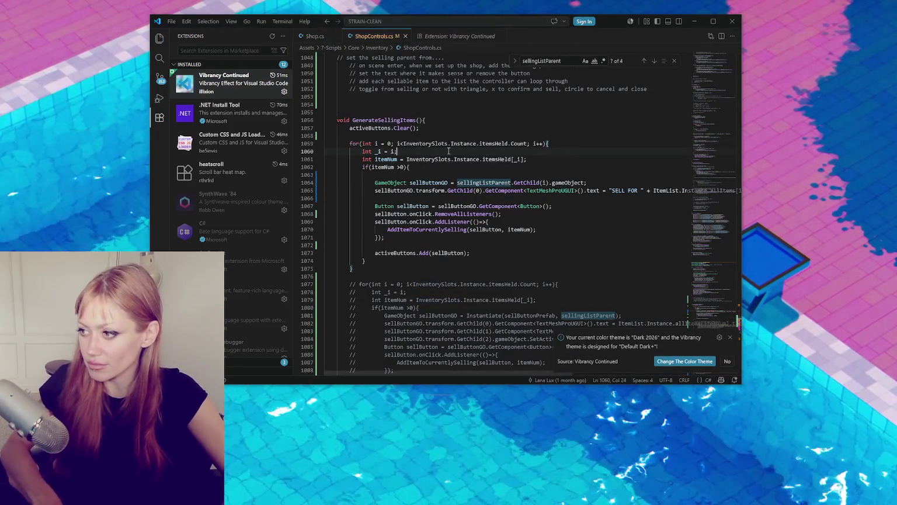